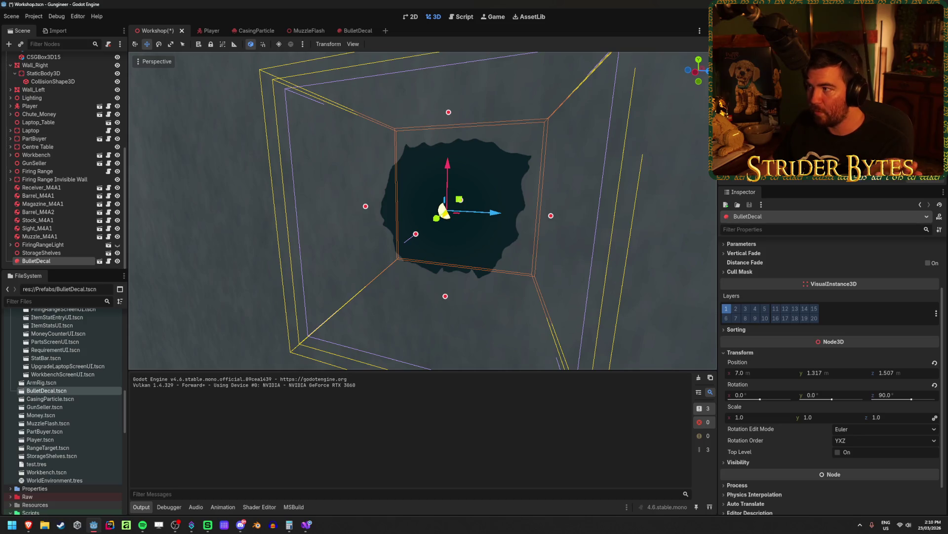
# Run the game, pick up the rifle at the workbench, spray bullets at the grey wall, then stop
pyautogui.press('F5')
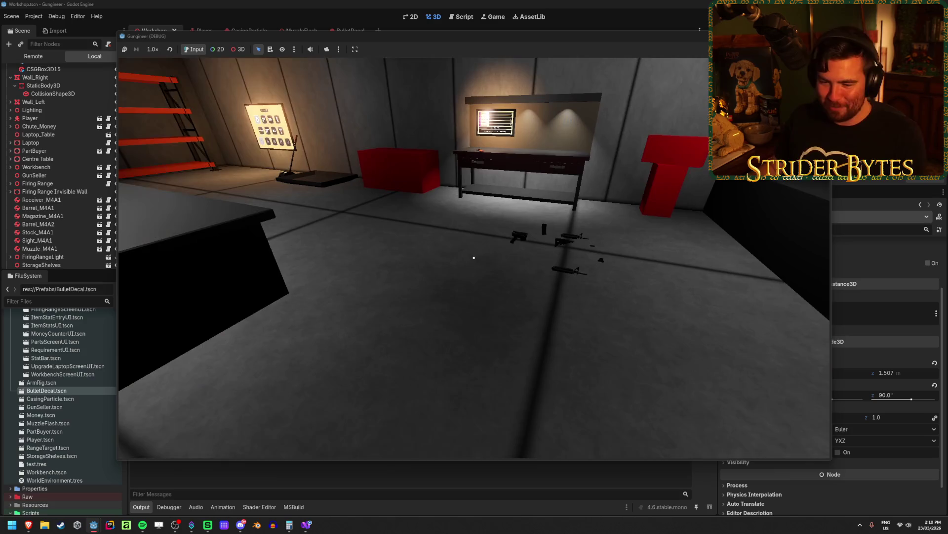
pyautogui.press('w')
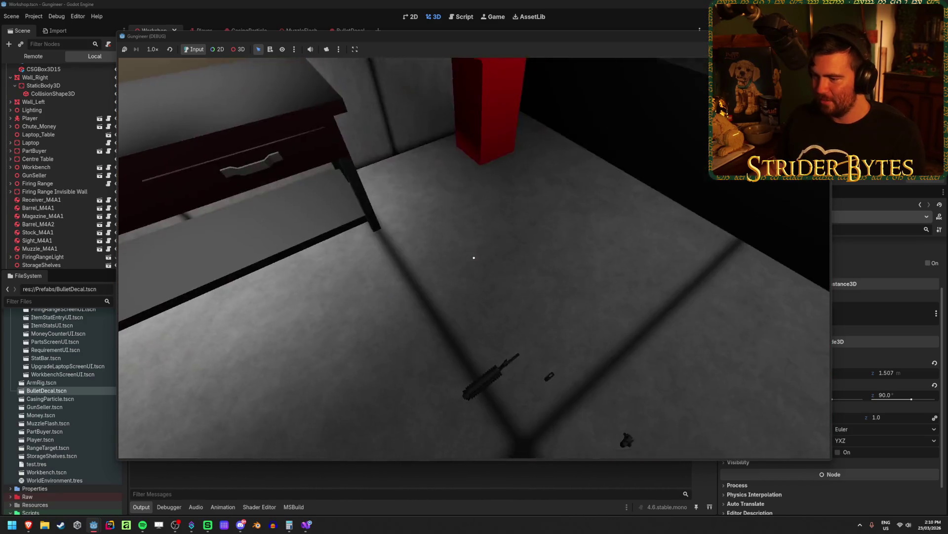
pyautogui.press('e')
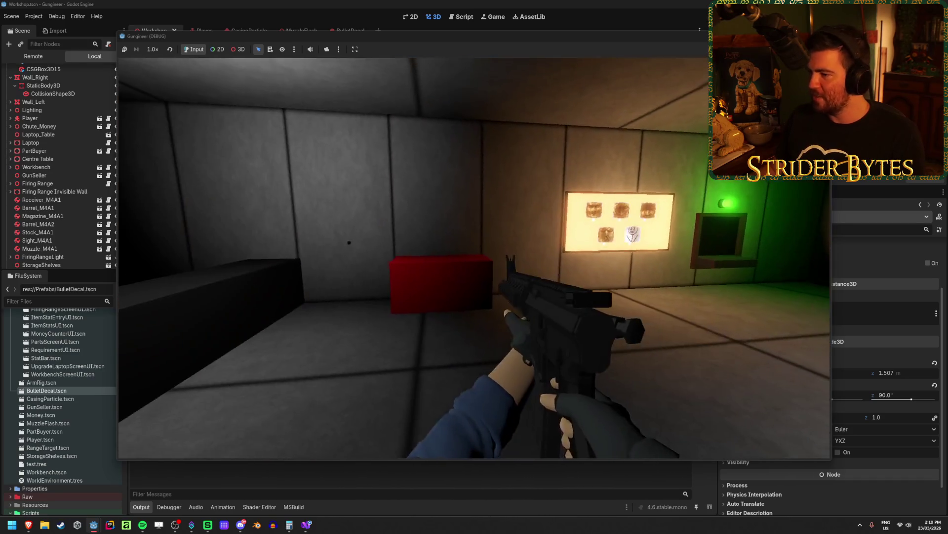
pyautogui.click(475, 258)
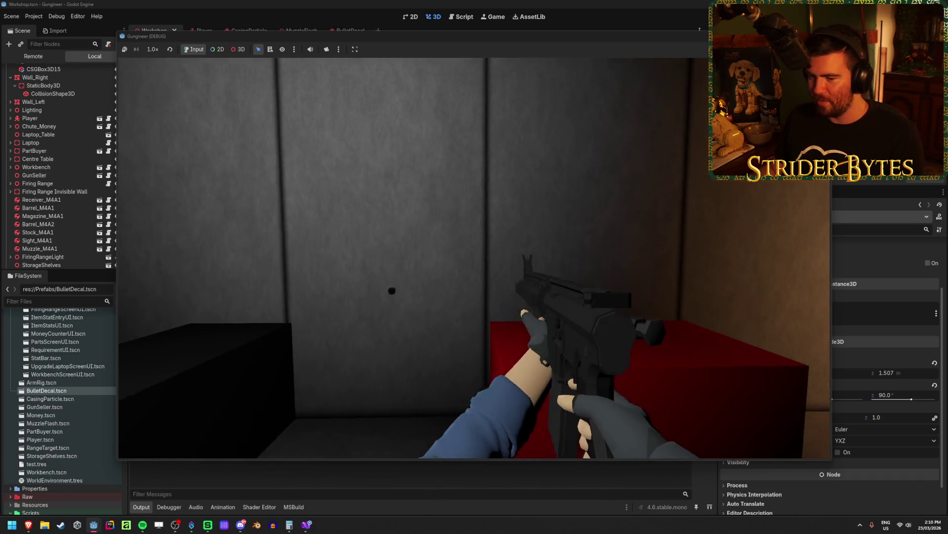
pyautogui.moveTo(475, 258); pyautogui.dragTo(474, 258)
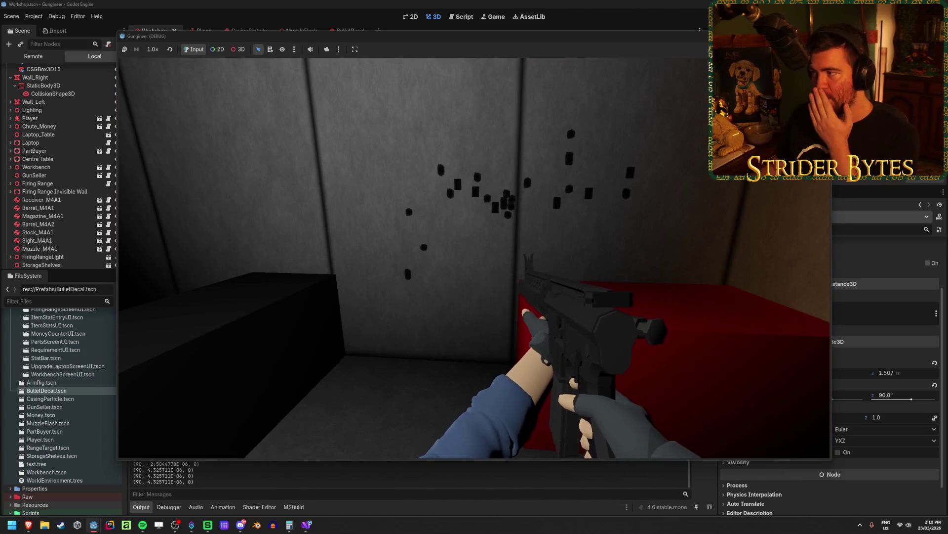
pyautogui.press('F8')
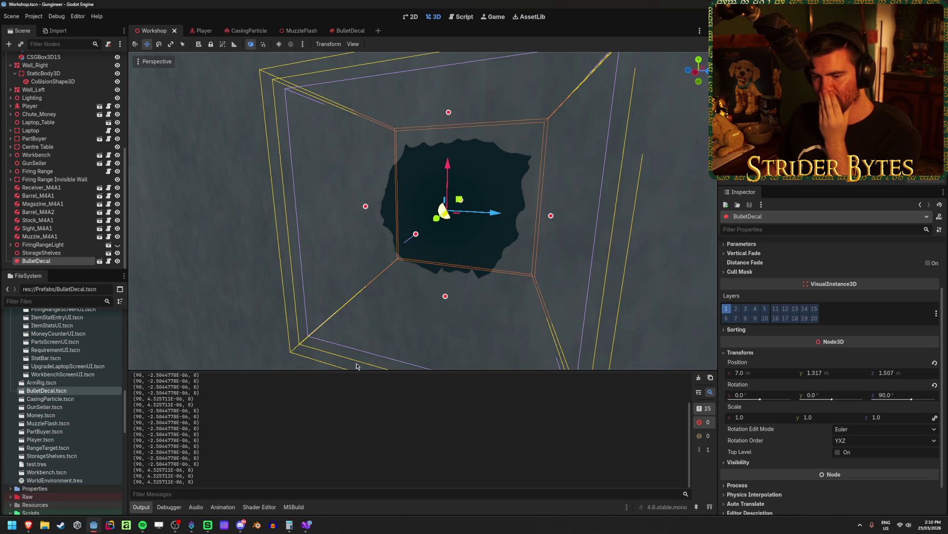
pyautogui.click(350, 31)
pyautogui.scroll(3, 791, 395)
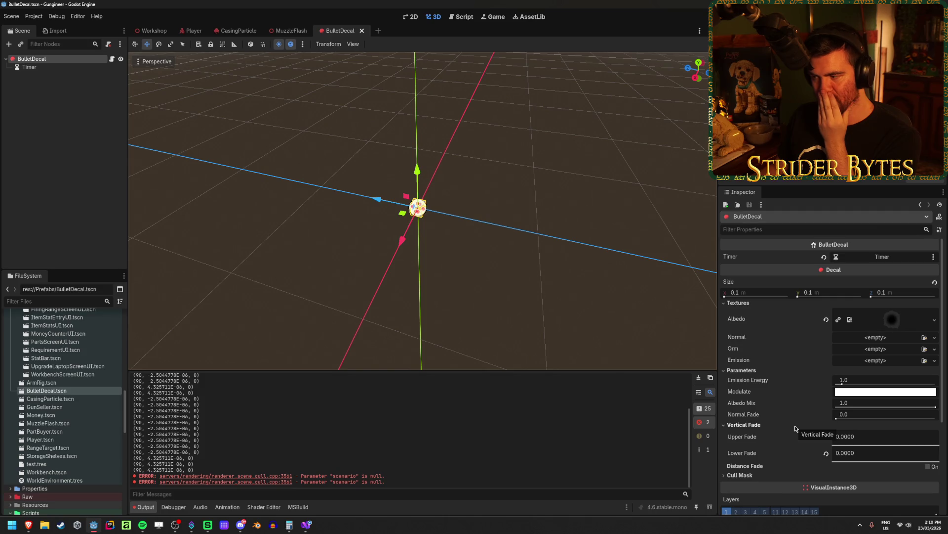
pyautogui.scroll(-2, 796, 428)
pyautogui.scroll(2, 796, 428)
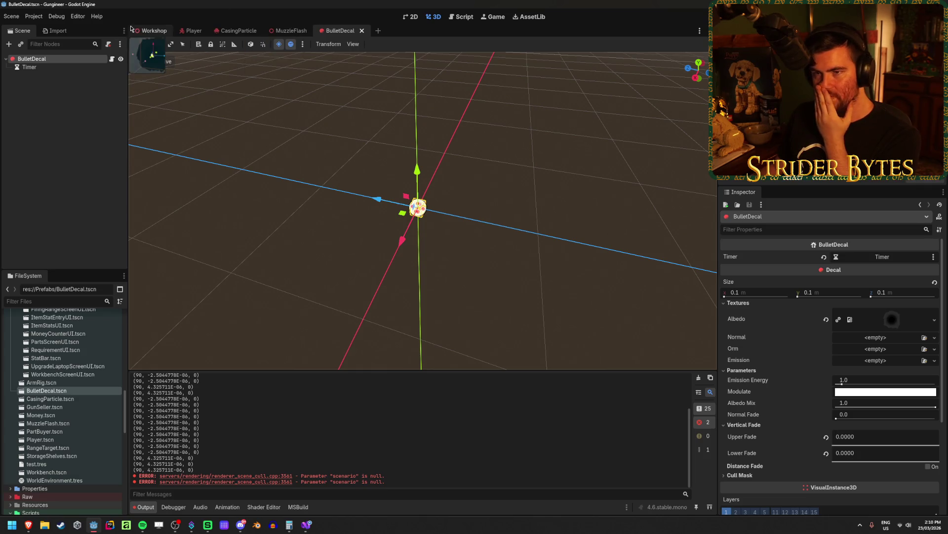
pyautogui.scroll(-4, 741, 420)
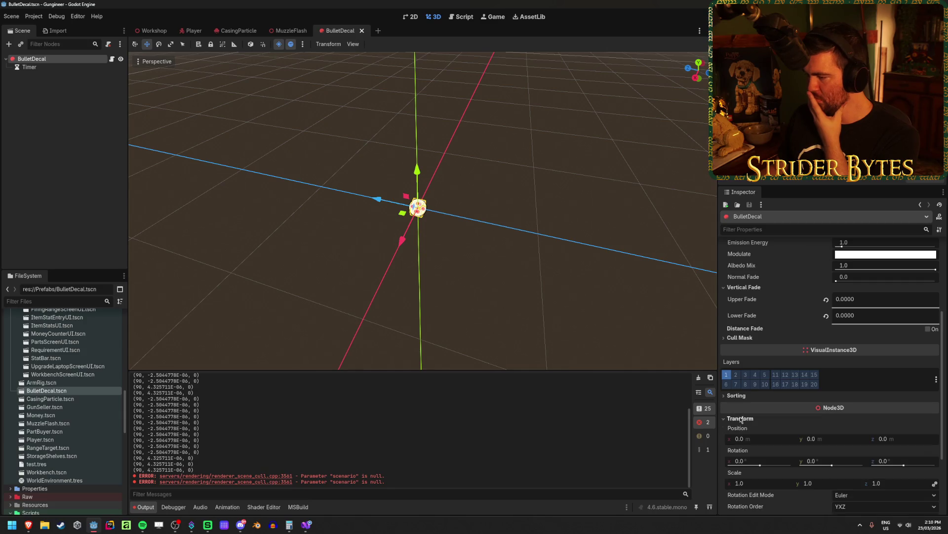
pyautogui.scroll(-3, 741, 420)
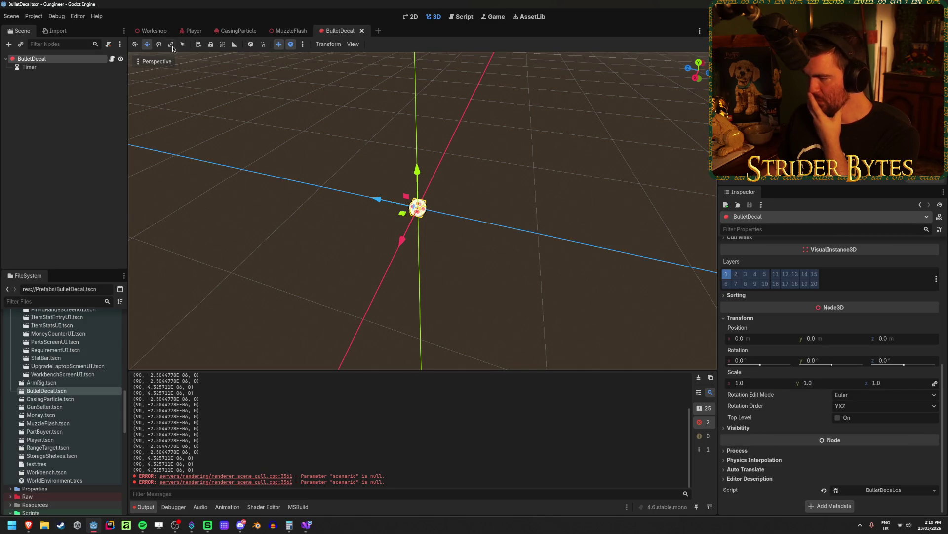
pyautogui.click(157, 30)
pyautogui.click(79, 253)
pyautogui.click(91, 261)
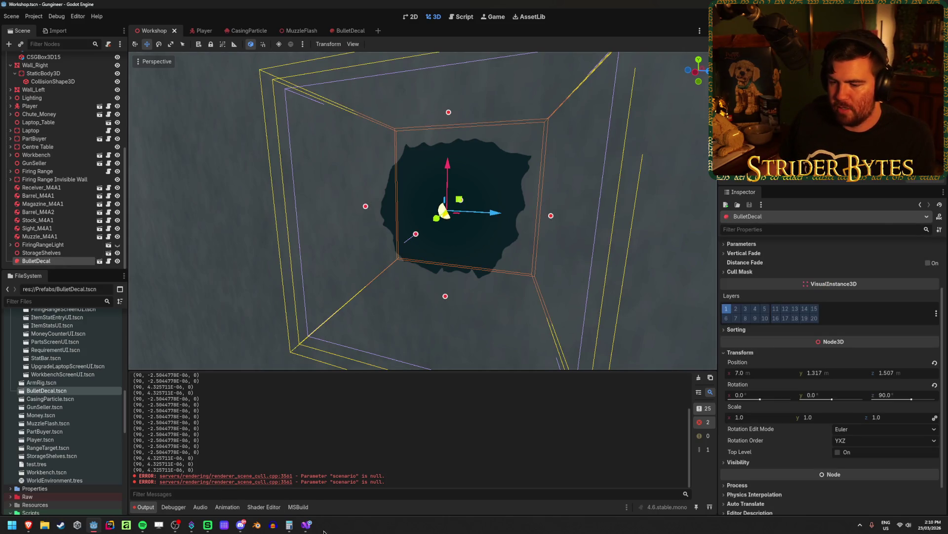
pyautogui.click(307, 525)
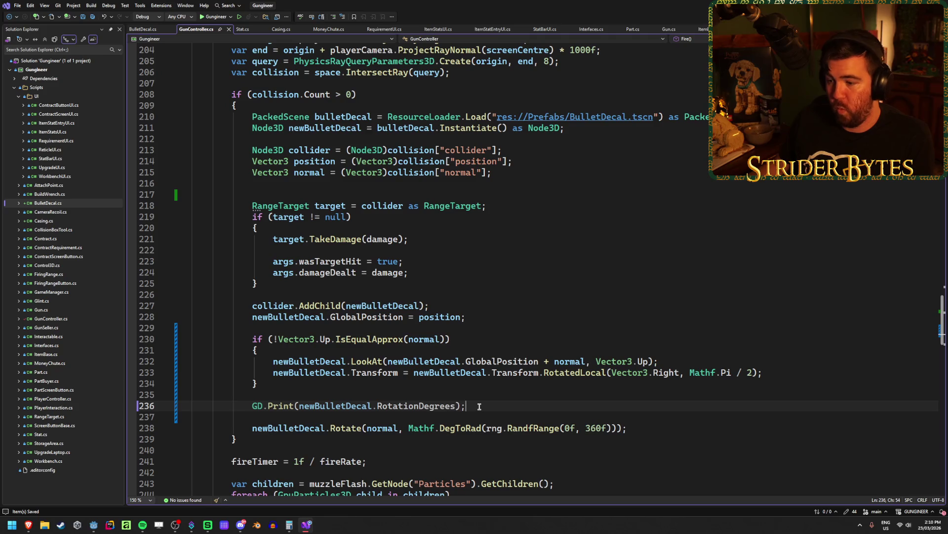
# Comment out the RotatedLocal line 233 in GunController.cs and rebuild and run the game
pyautogui.click(274, 372)
pyautogui.write('//')
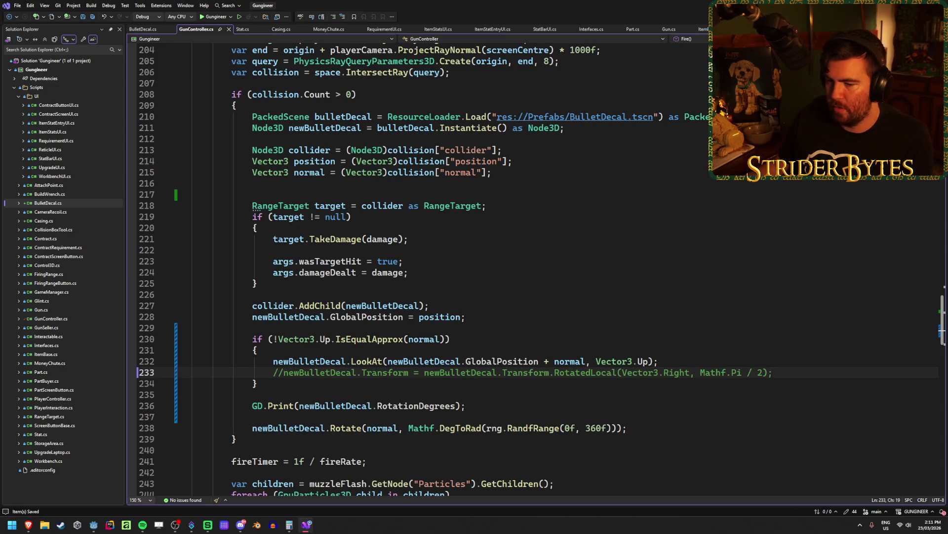
pyautogui.hotkey('alt', 'Tab')
pyautogui.press('F5')
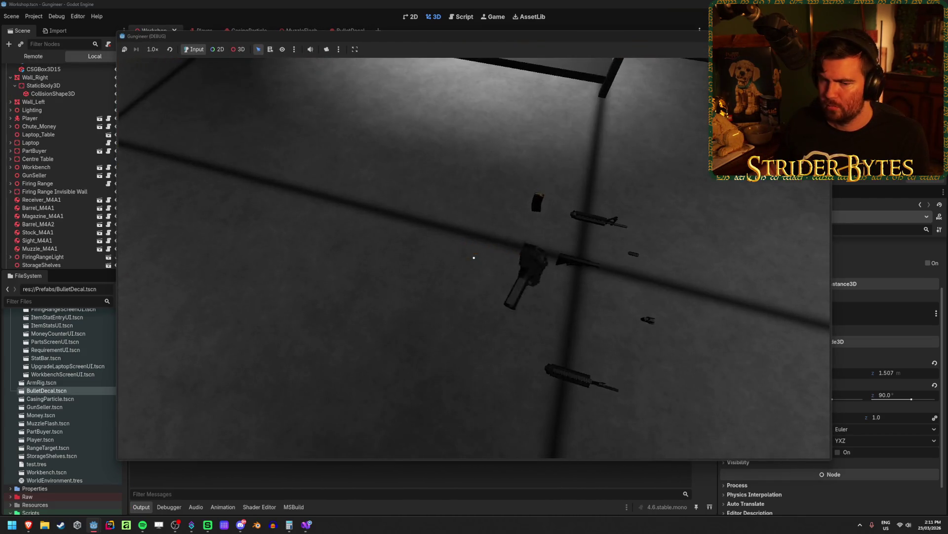
# Fire at several walls, including beside the red box and by the lit desk, then stop the game
pyautogui.press('w')
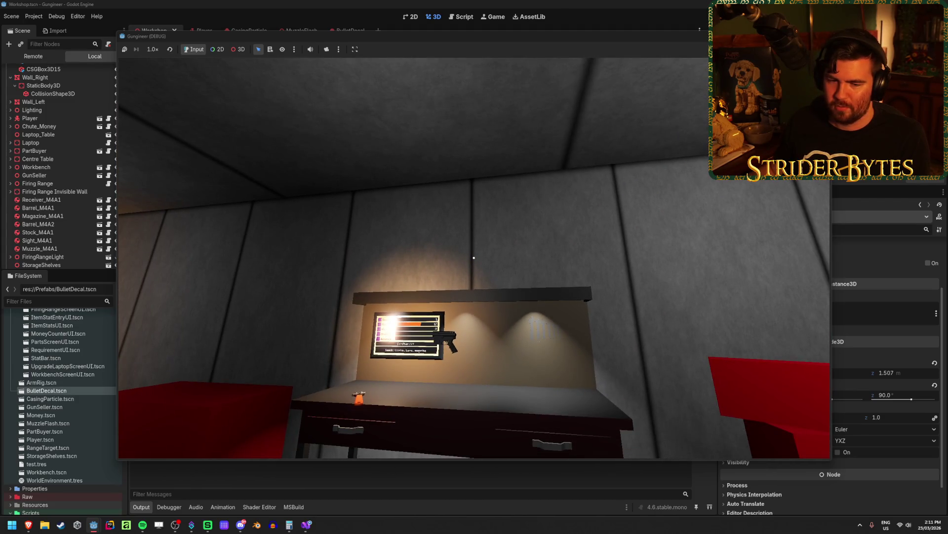
pyautogui.press('s')
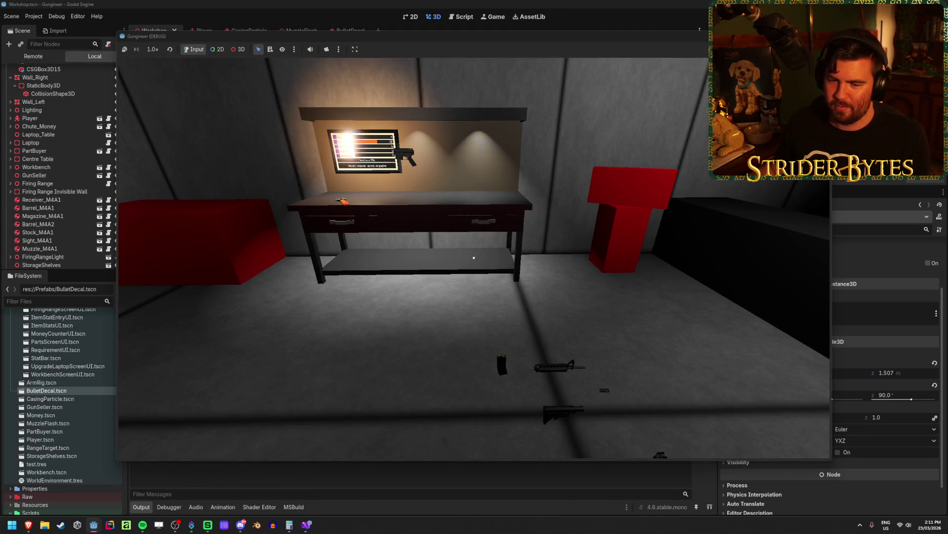
pyautogui.moveTo(474, 257)
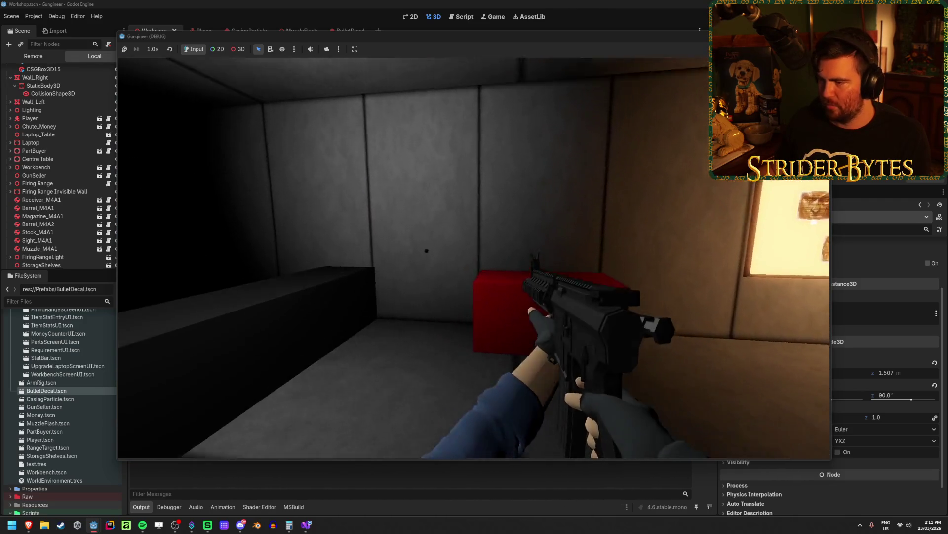
pyautogui.click(473, 257)
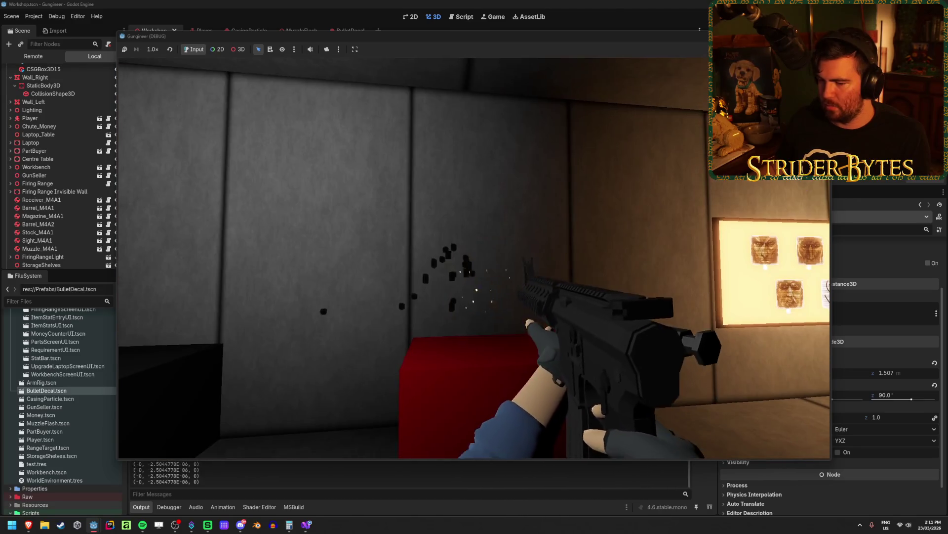
pyautogui.click(473, 258)
pyautogui.click(474, 258)
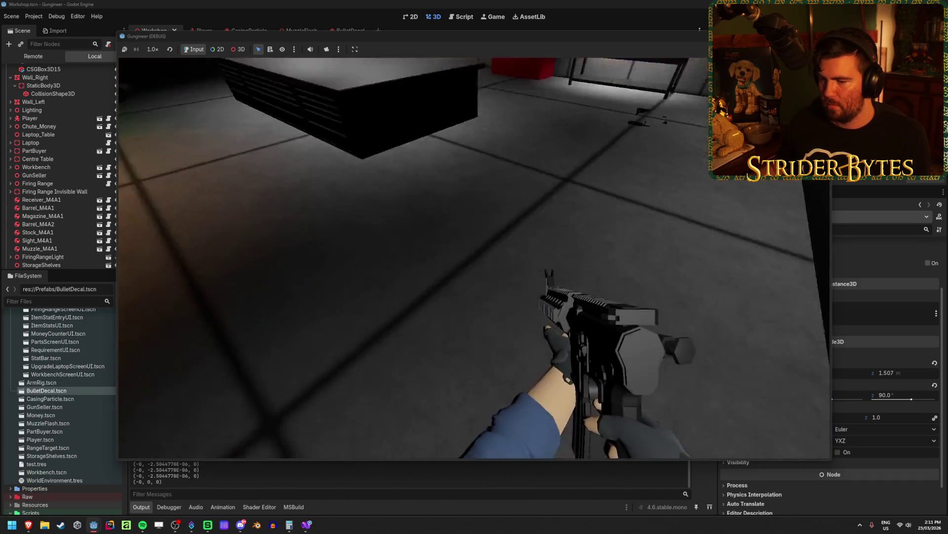
pyautogui.click(474, 258)
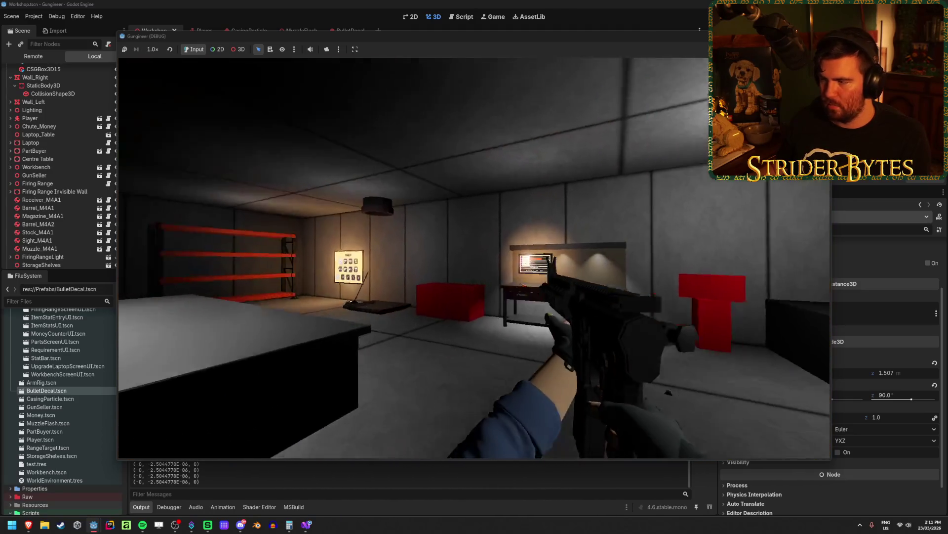
pyautogui.click(473, 257)
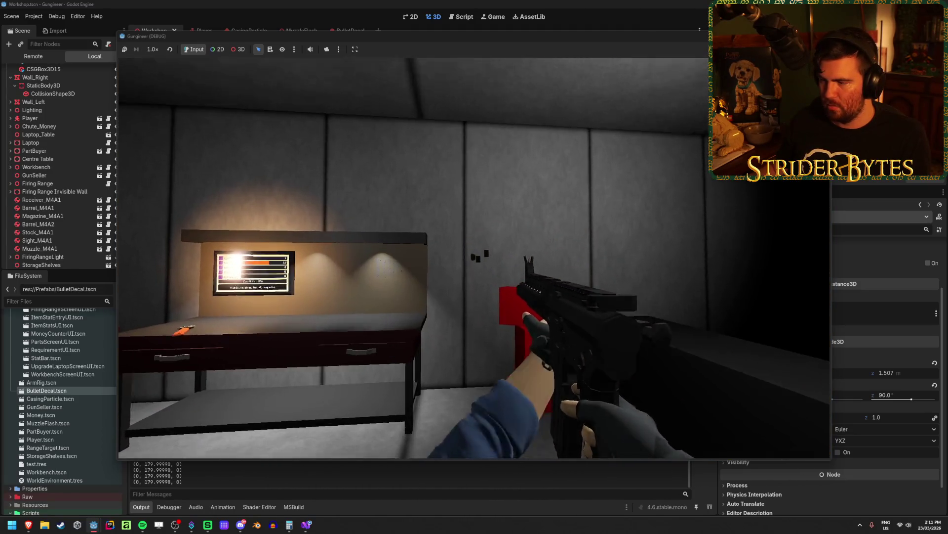
pyautogui.press('F8')
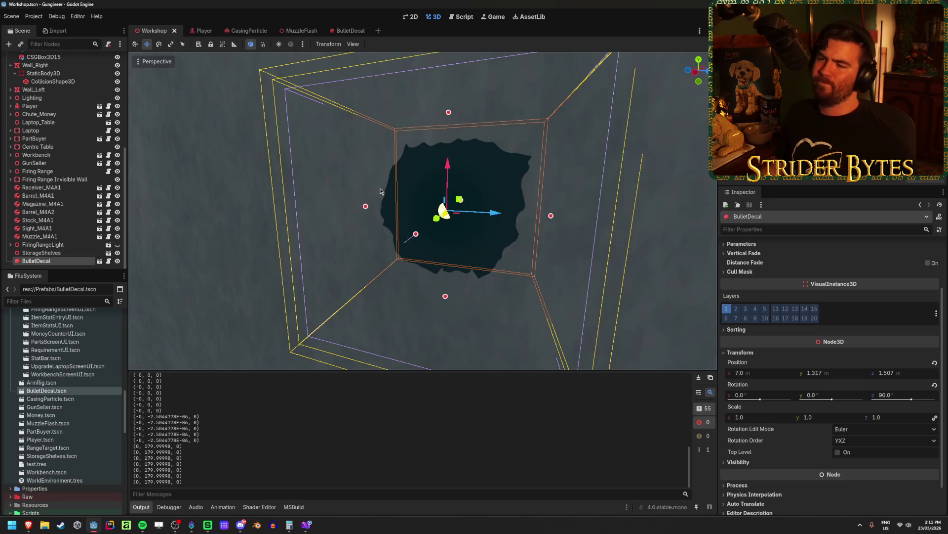
# Review the GunController code, then select the BulletDecal instance on the Wall_Right wall
pyautogui.click(312, 523)
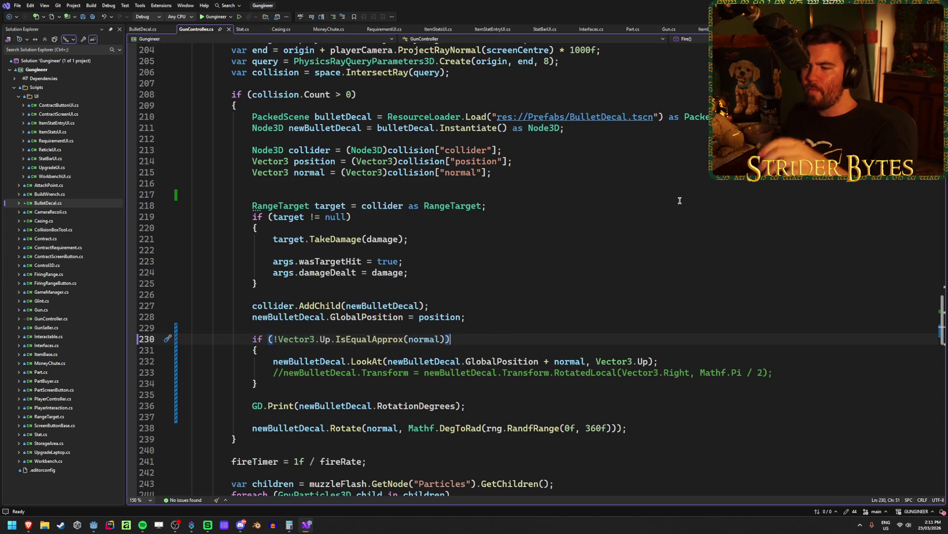
pyautogui.hotkey('alt', 'Tab')
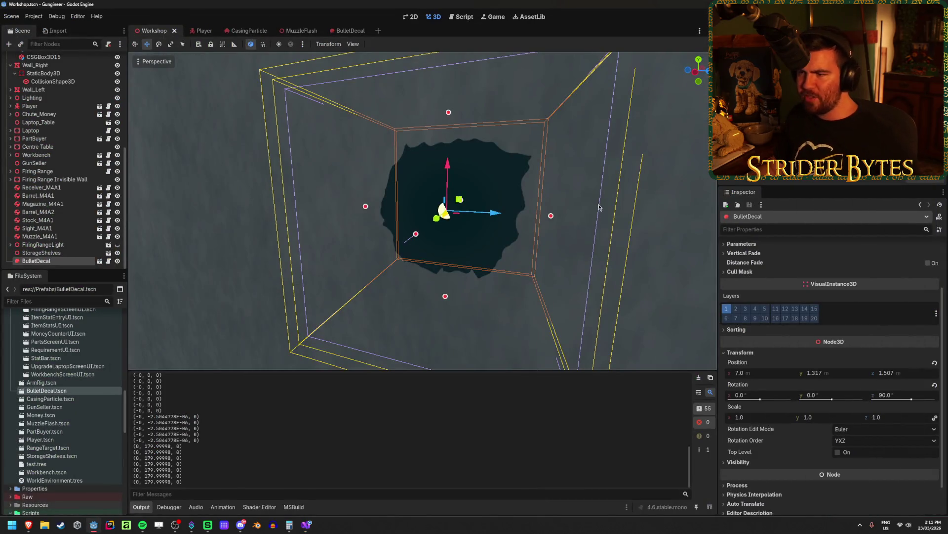
pyautogui.click(636, 256)
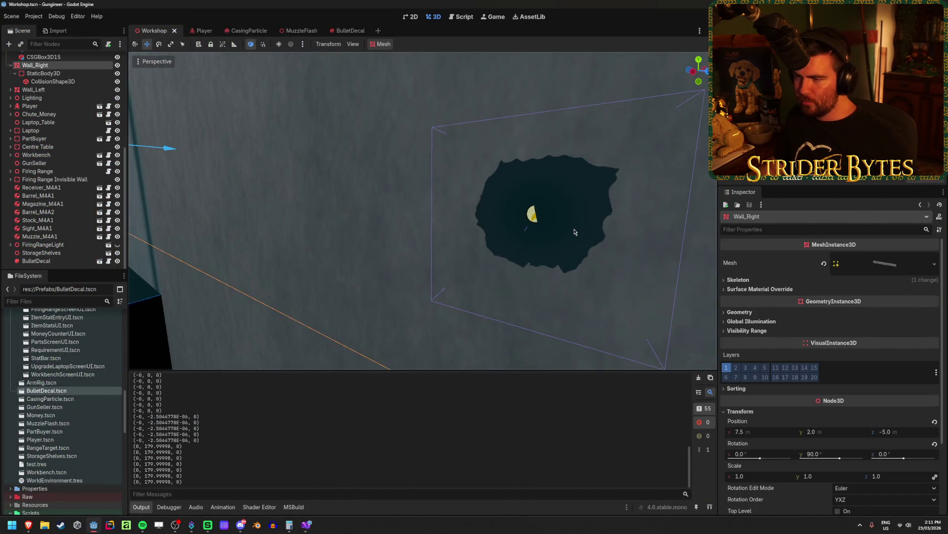
pyautogui.click(50, 261)
# Spin the decal to 165° around its vertical axis, undo it, and relaunch the game
pyautogui.press('e')
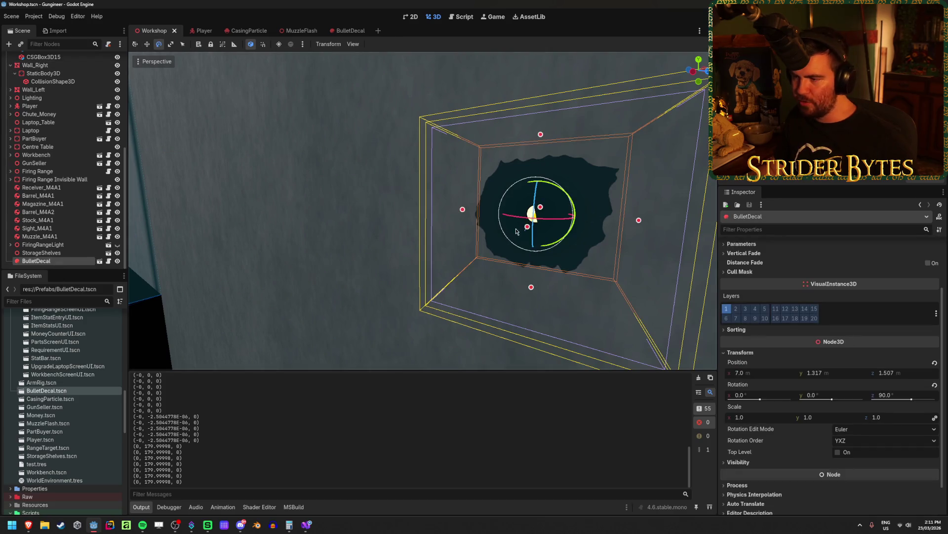
pyautogui.moveTo(517, 219); pyautogui.dragTo(611, 230)
pyautogui.hotkey('ctrl', 'z')
pyautogui.press('F5')
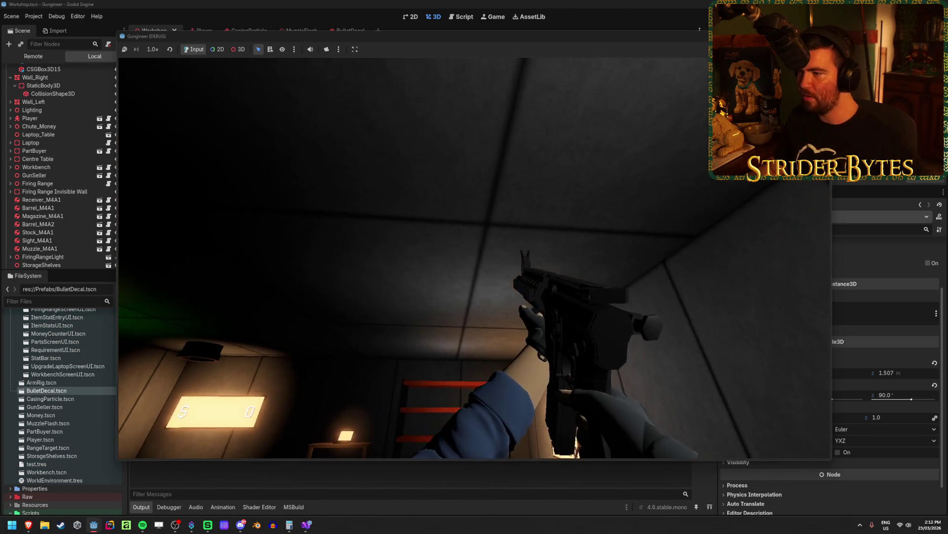
# Fire several test shots at the range walls and up toward the ceiling, then stop the game
pyautogui.click(474, 258)
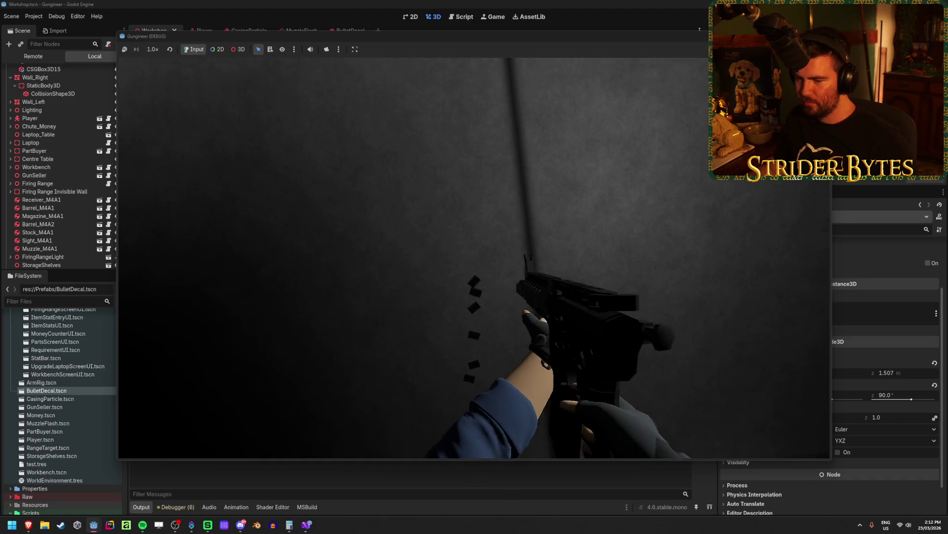
pyautogui.click(474, 257)
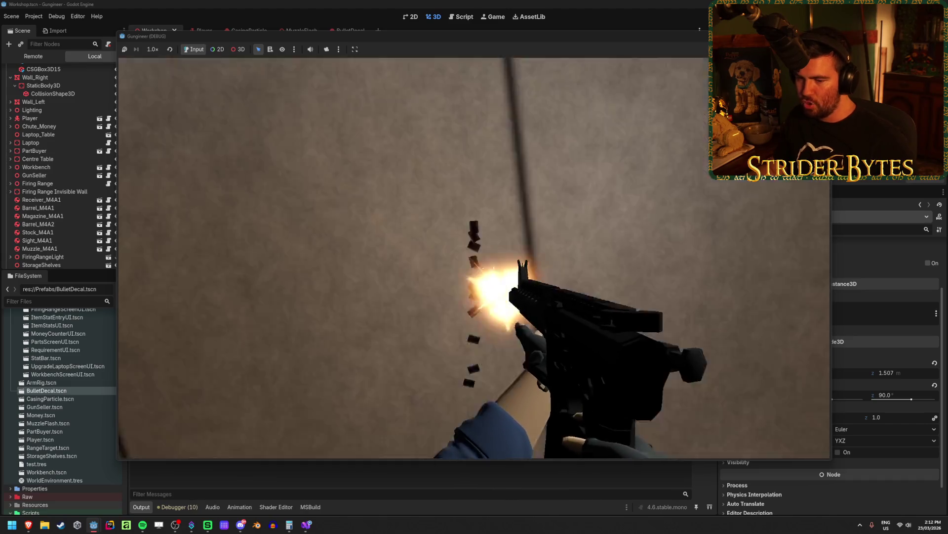
pyautogui.click(475, 258)
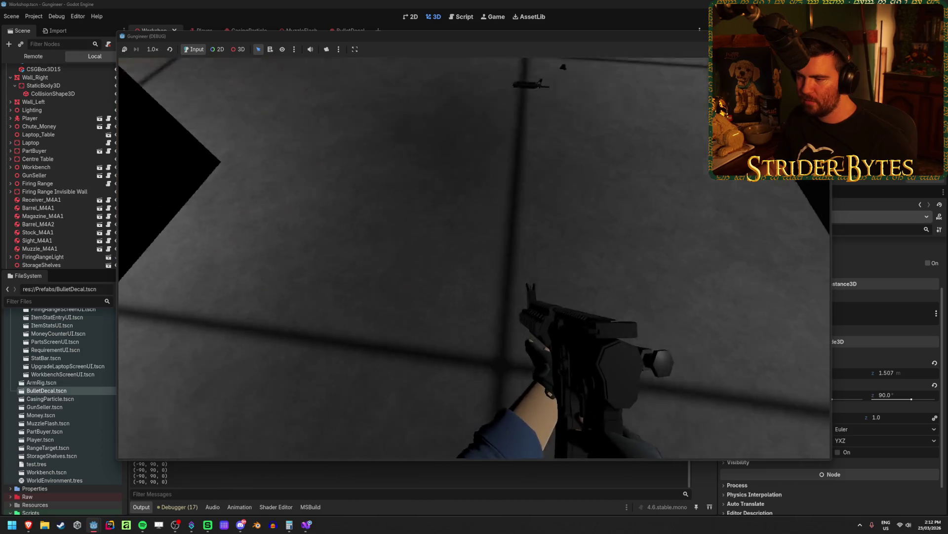
pyautogui.click(474, 258)
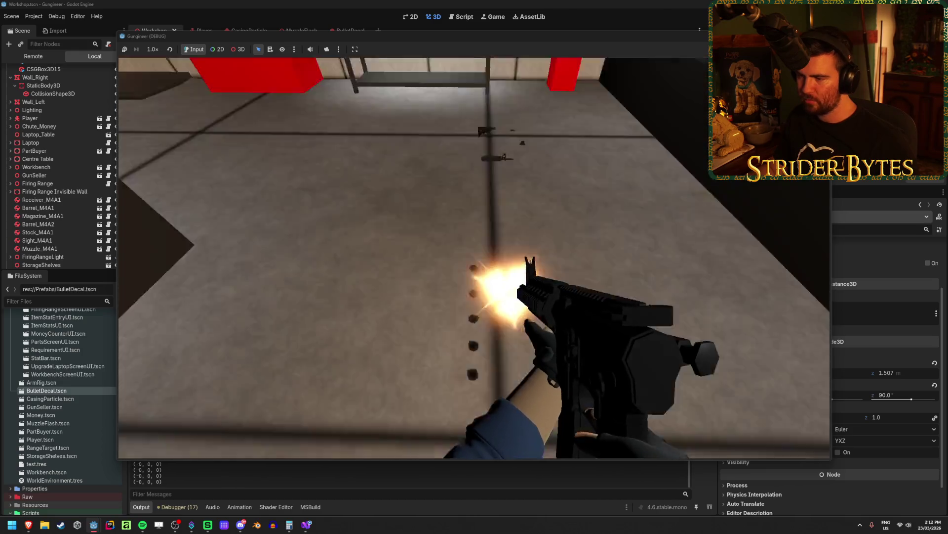
pyautogui.click(504, 228)
pyautogui.press('F8')
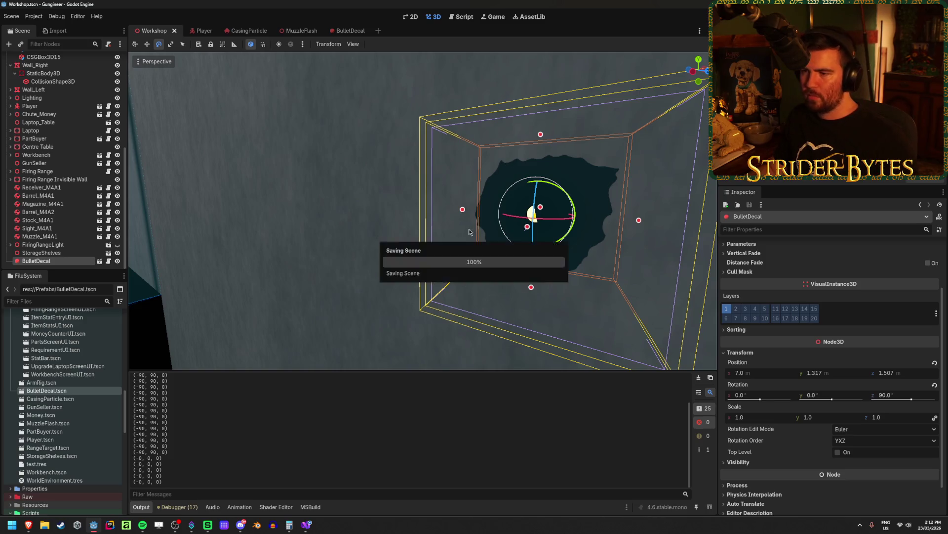
# With the Move tool, raise the BulletDecal upward and frame the view on it
pyautogui.moveTo(469, 229)
pyautogui.mouseDown()
pyautogui.moveTo(395, 165)
pyautogui.moveTo(376, 168)
pyautogui.mouseUp()
pyautogui.press('w')
pyautogui.moveTo(499, 232); pyautogui.dragTo(471, 238)
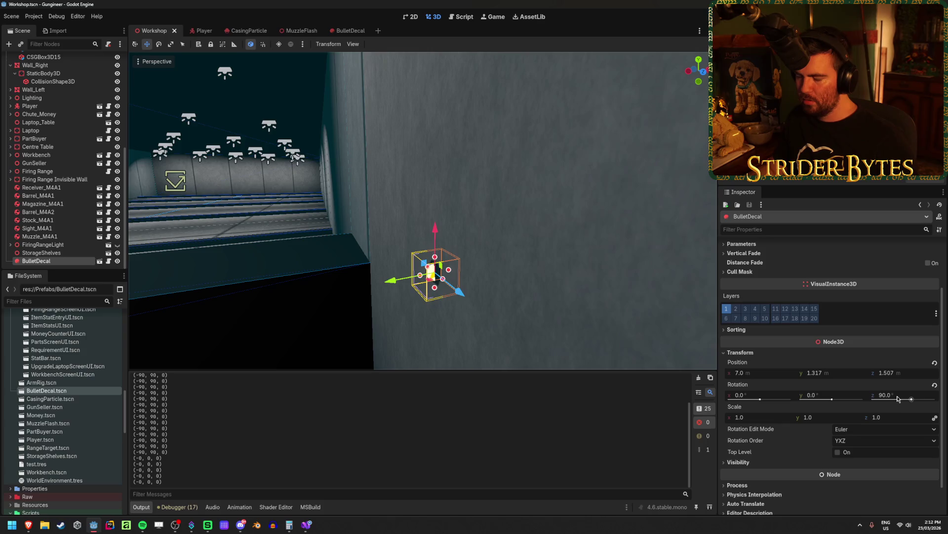
pyautogui.moveTo(435, 237)
pyautogui.mouseDown()
pyautogui.moveTo(435, 94)
pyautogui.moveTo(491, 212)
pyautogui.moveTo(464, 197)
pyautogui.moveTo(435, 129)
pyautogui.moveTo(349, 145)
pyautogui.mouseUp()
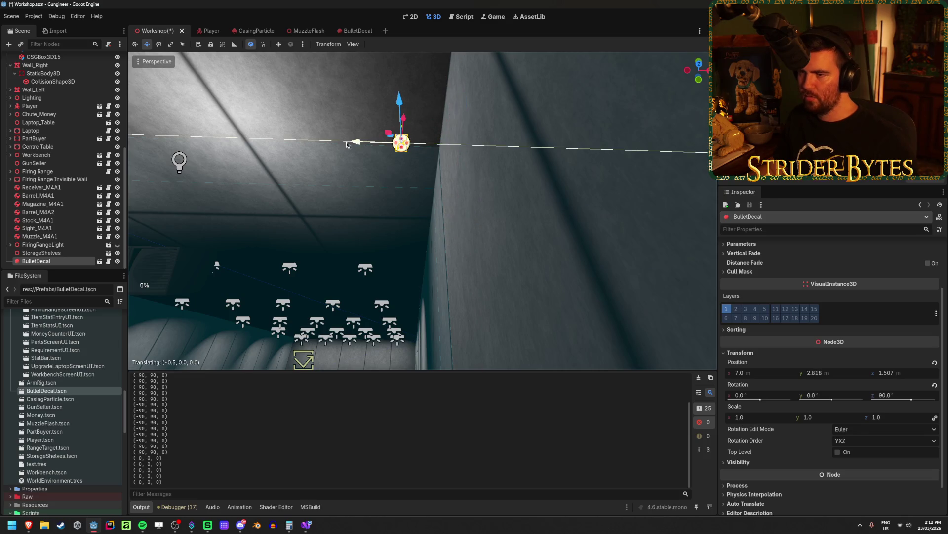
pyautogui.press('f')
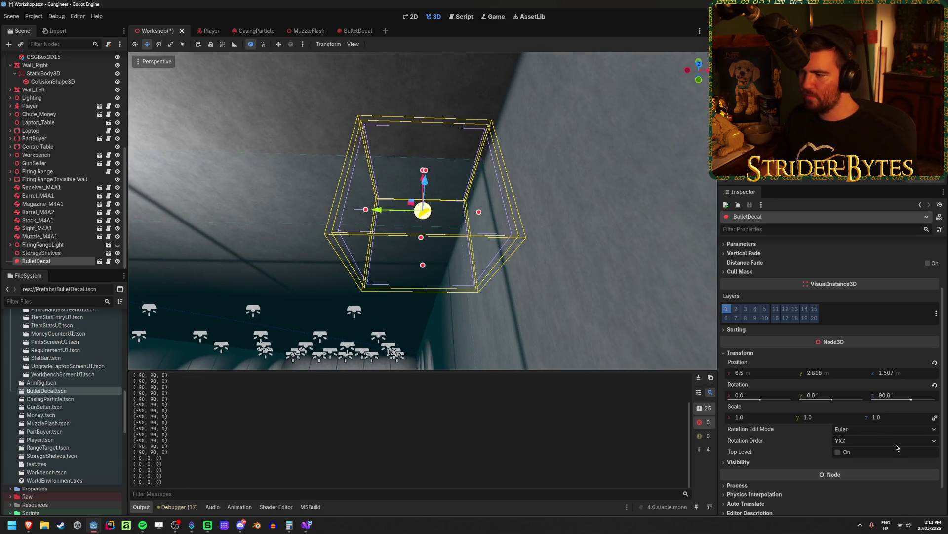
# Set the decal's Y position to 0, then to 4, placing it at 6.5, 4.0, 1.507
pyautogui.click(831, 374)
pyautogui.write('0')
pyautogui.press('Return')
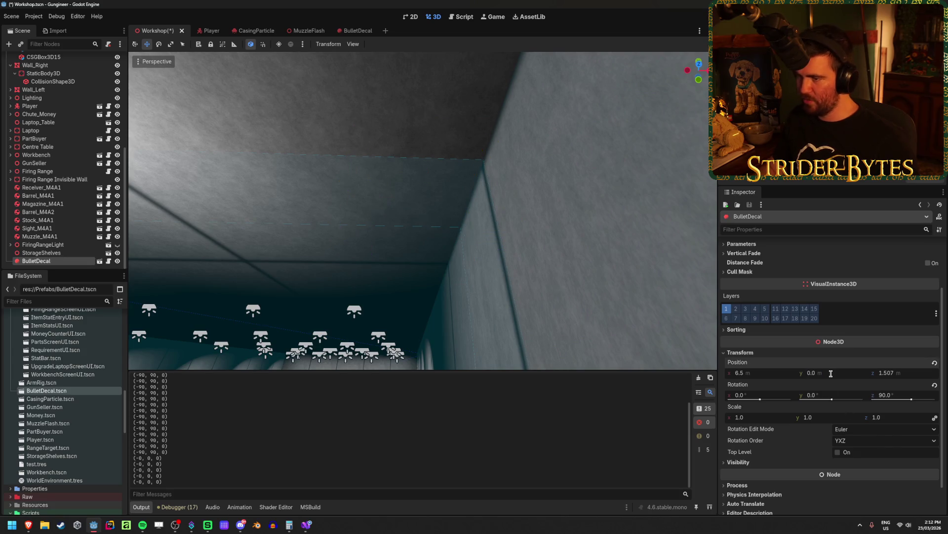
pyautogui.press('f')
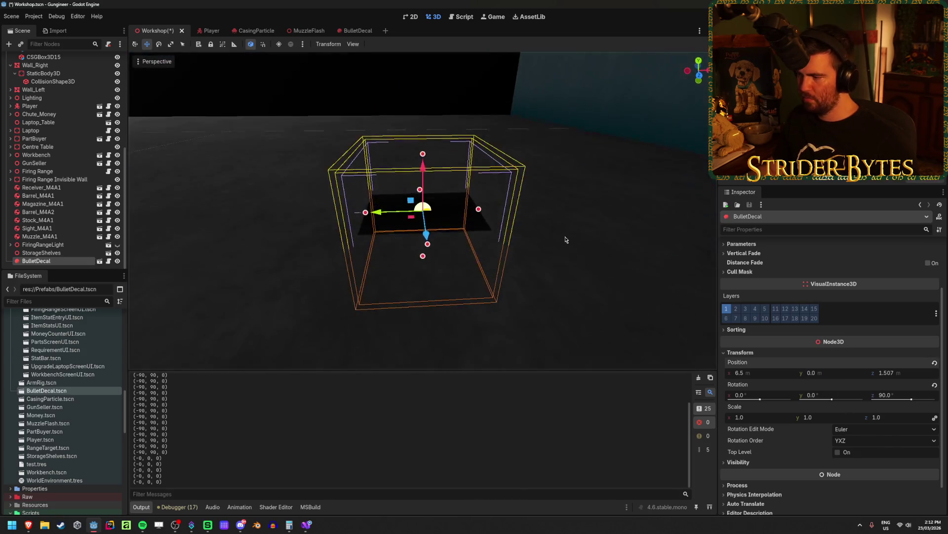
pyautogui.write('4')
pyautogui.press('Return')
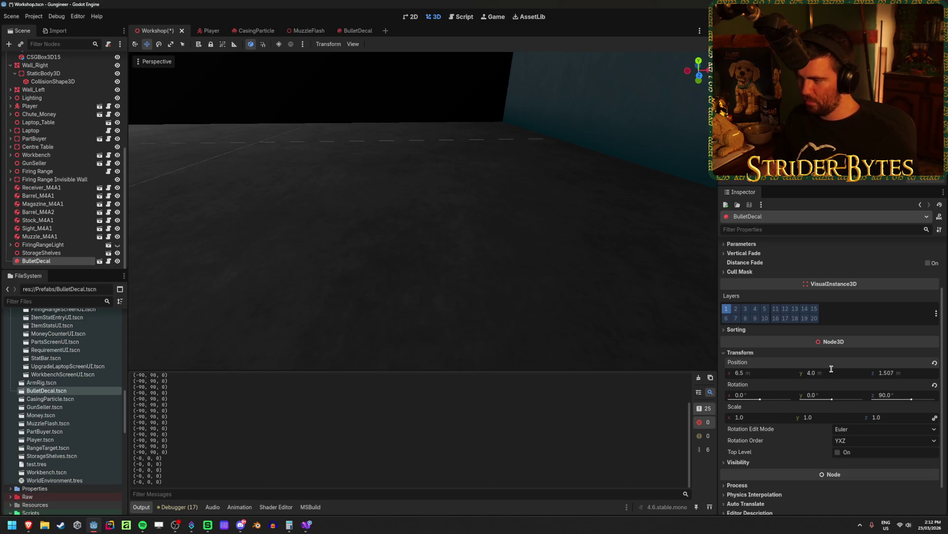
# Reset the decal's Z rotation to 0 and orbit around it to check its orientation
pyautogui.press('f')
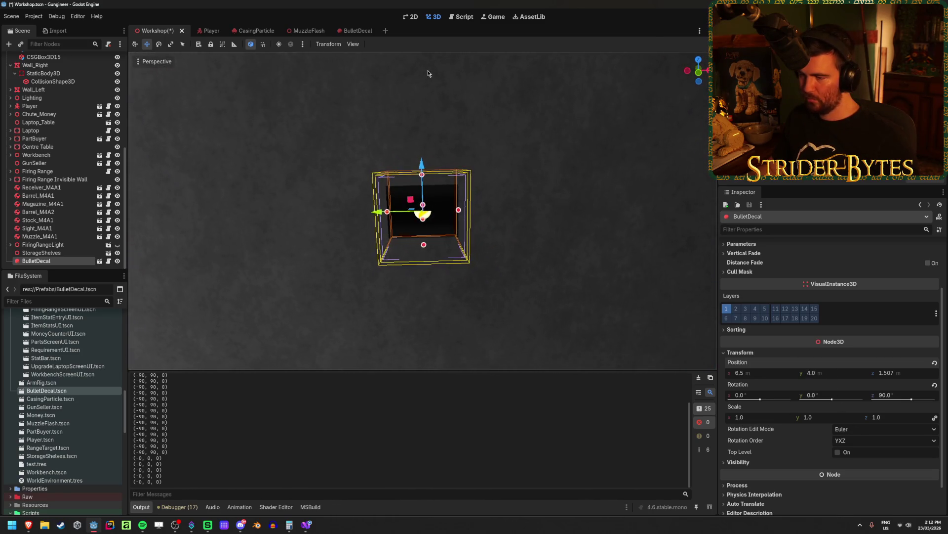
pyautogui.scroll(2, 427, 70)
pyautogui.write('0')
pyautogui.press('Return')
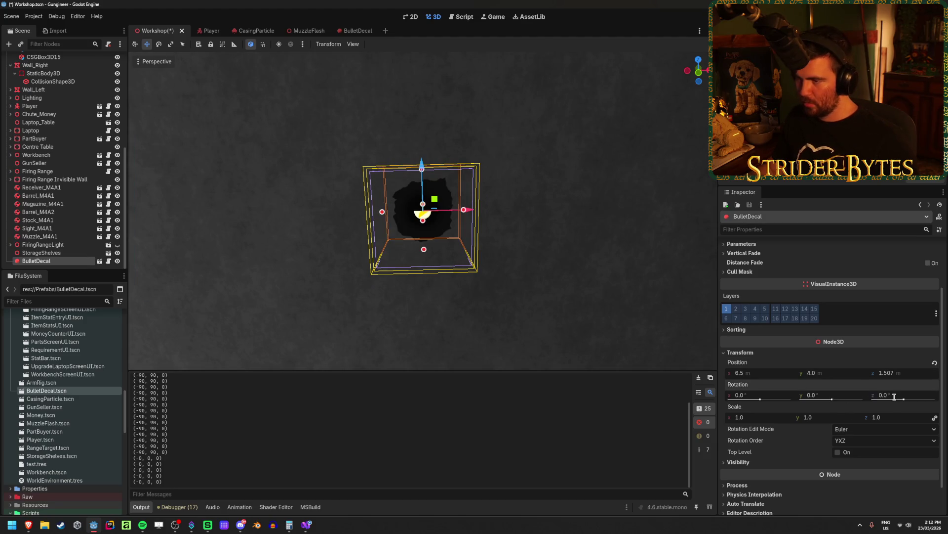
pyautogui.press('f')
pyautogui.moveTo(436, 300)
pyautogui.mouseDown()
pyautogui.moveTo(423, 316)
pyautogui.moveTo(523, 248)
pyautogui.moveTo(529, 191)
pyautogui.moveTo(562, 273)
pyautogui.mouseUp()
pyautogui.moveTo(618, 253)
pyautogui.mouseDown()
pyautogui.moveTo(566, 197)
pyautogui.moveTo(550, 257)
pyautogui.moveTo(542, 195)
pyautogui.moveTo(662, 242)
pyautogui.mouseUp()
# Set the decal's X rotation to 180 and orbit to see the bullet-hole texture face-on
pyautogui.moveTo(741, 394)
pyautogui.mouseDown()
pyautogui.moveTo(756, 395)
pyautogui.moveTo(732, 394)
pyautogui.moveTo(781, 395)
pyautogui.moveTo(755, 399)
pyautogui.mouseUp()
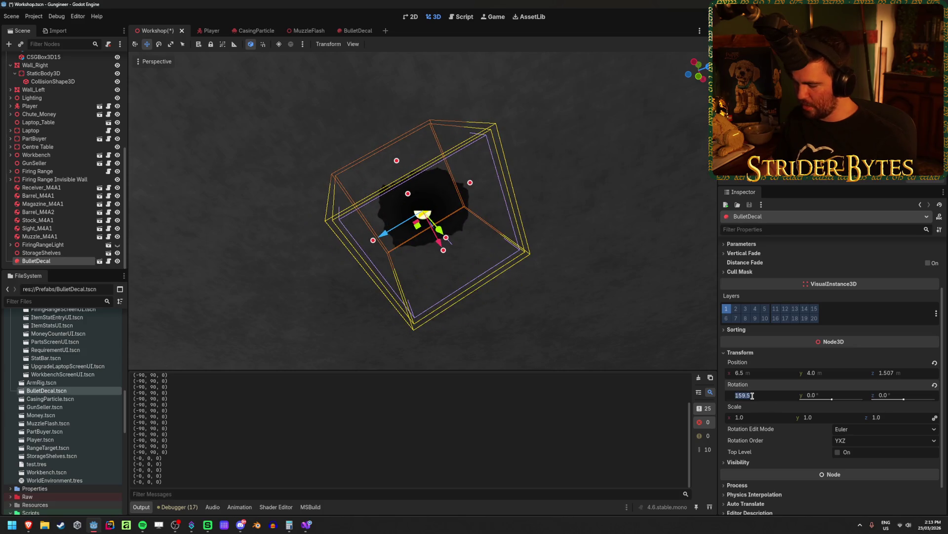
pyautogui.press('Return')
pyautogui.hotkey('ctrl', 'z')
pyautogui.hotkey('ctrl', 'z')
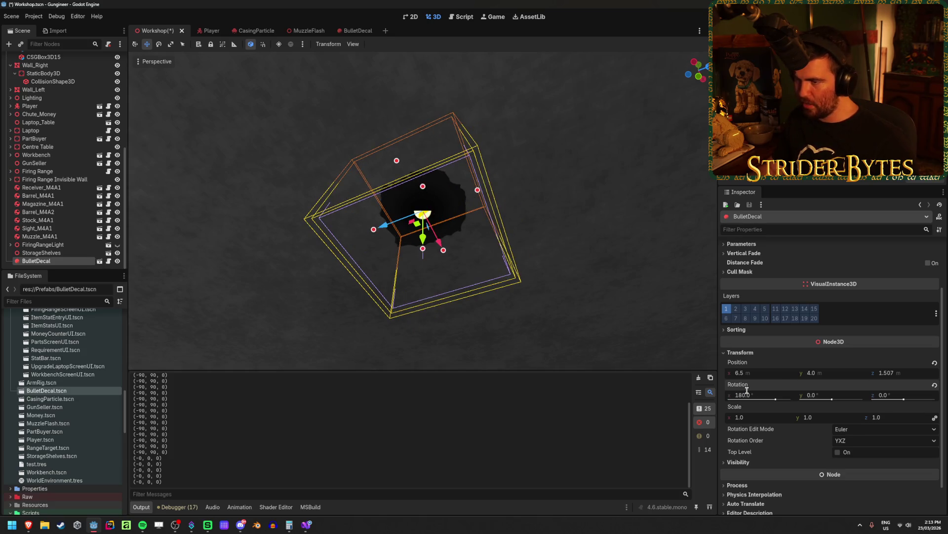
pyautogui.moveTo(575, 186); pyautogui.dragTo(538, 212)
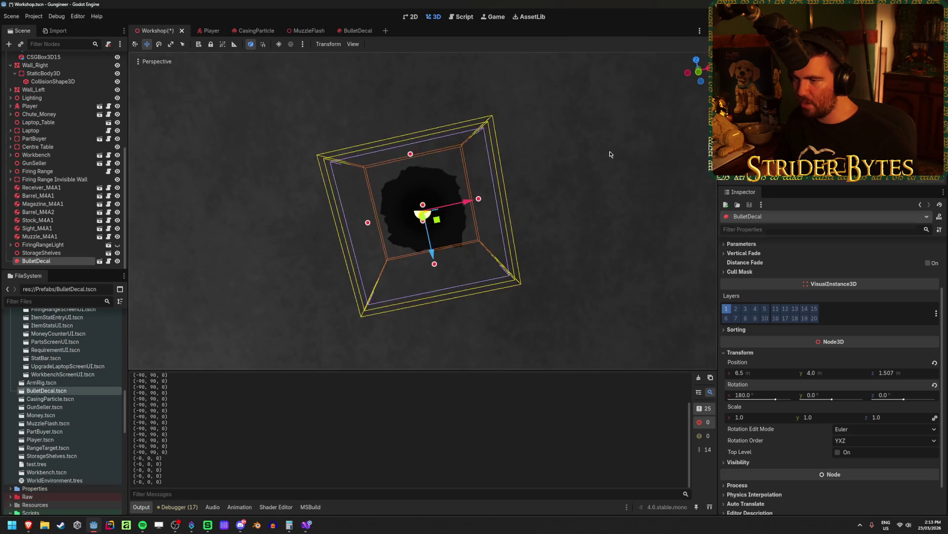
pyautogui.click(551, 229)
pyautogui.scroll(3, 551, 229)
pyautogui.press('w')
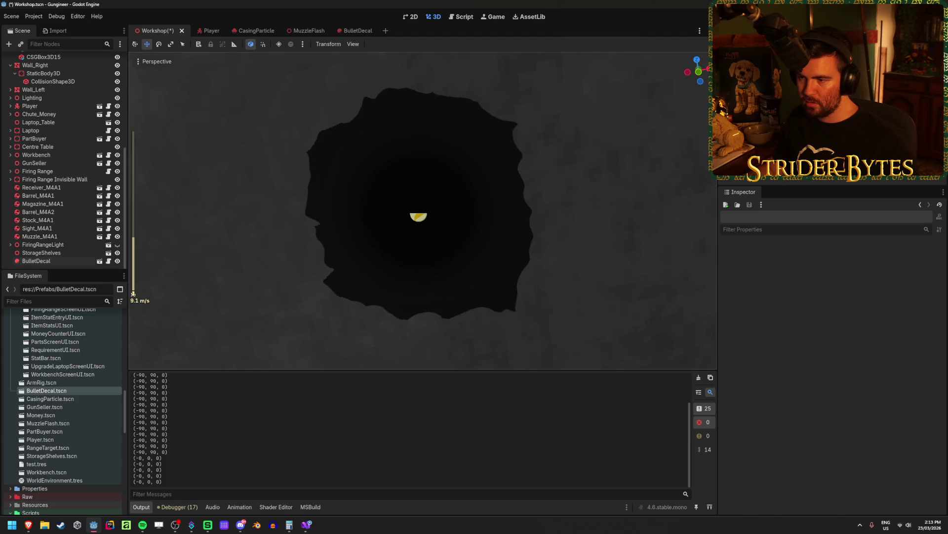
pyautogui.press('s')
pyautogui.scroll(-10, 212, 281)
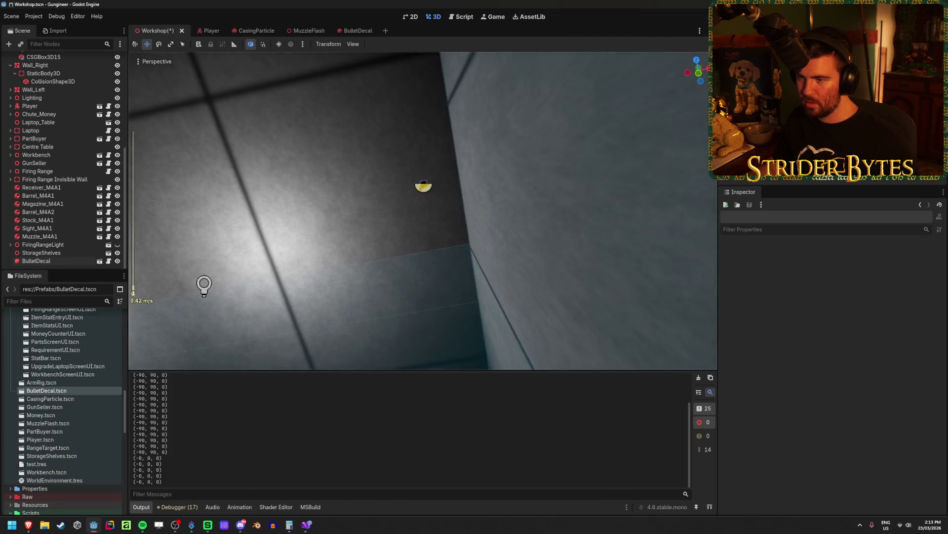
pyautogui.scroll(10, 423, 211)
pyautogui.press('w')
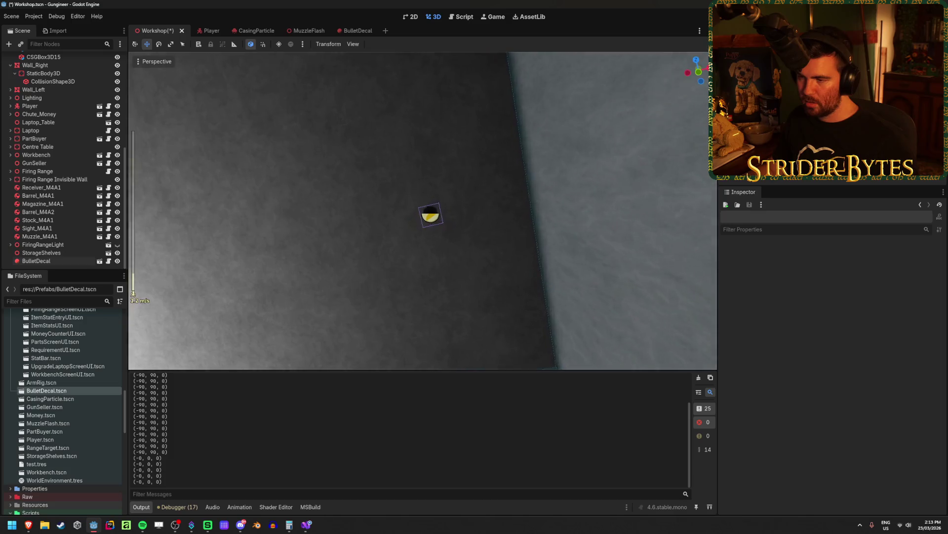
pyautogui.press('w')
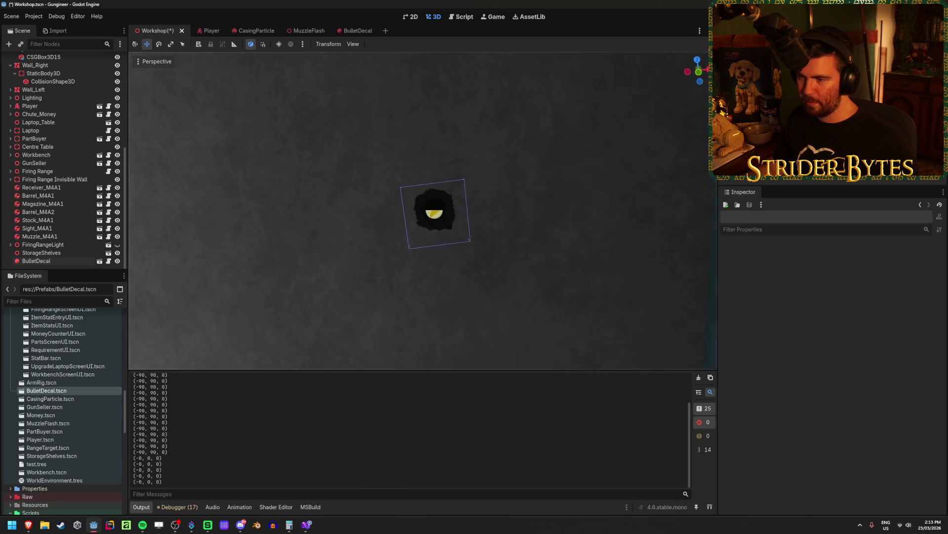
pyautogui.press('w')
pyautogui.scroll(-10, 422, 211)
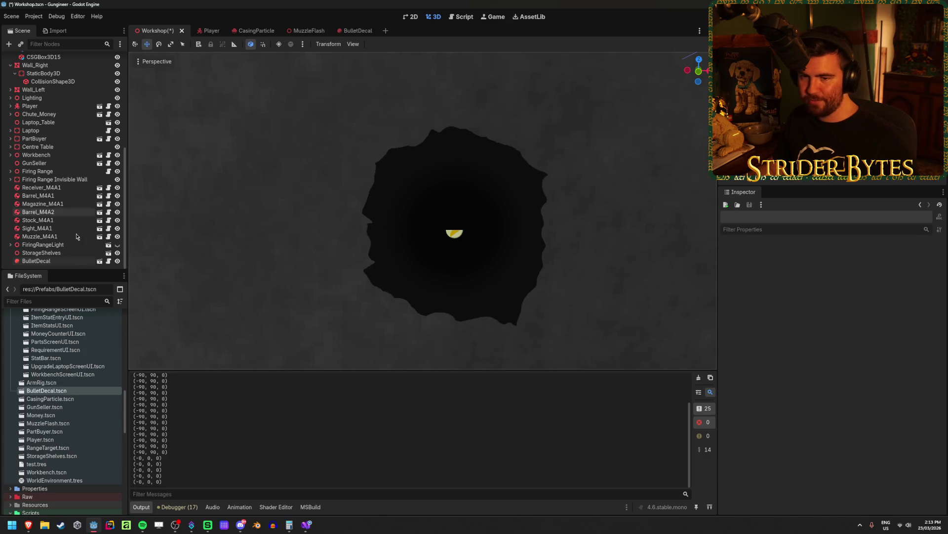
pyautogui.click(45, 261)
# Enter 0, then 180, for the decal's X rotation and orbit along the range to compare
pyautogui.click(747, 396)
pyautogui.press('Return')
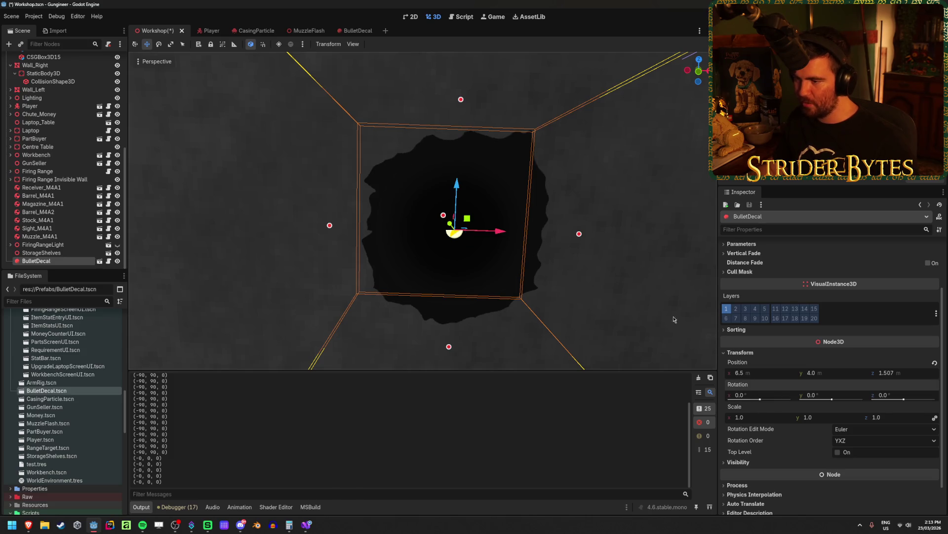
pyautogui.write('80')
pyautogui.press('Return')
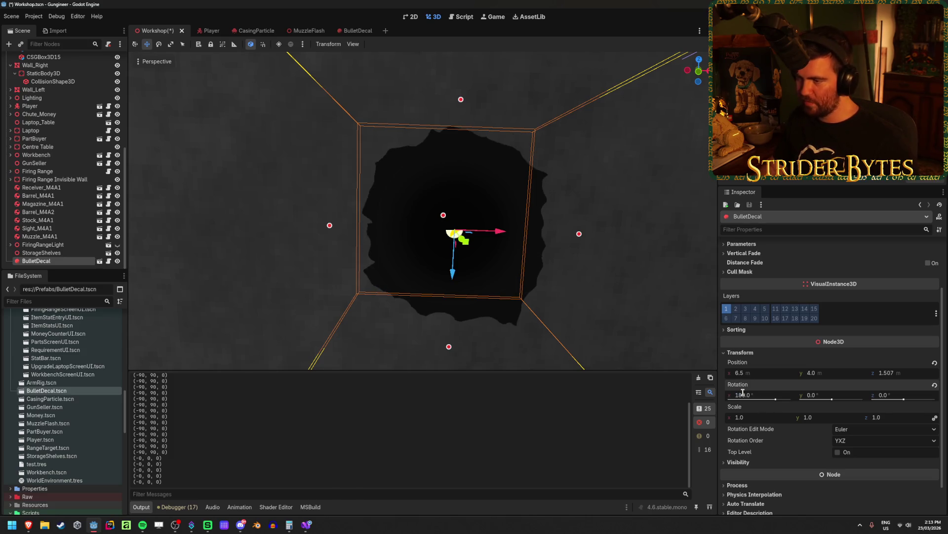
pyautogui.moveTo(534, 201)
pyautogui.mouseDown()
pyautogui.moveTo(534, 219)
pyautogui.moveTo(469, 187)
pyautogui.moveTo(469, 158)
pyautogui.mouseUp()
pyautogui.moveTo(596, 188); pyautogui.dragTo(595, 202)
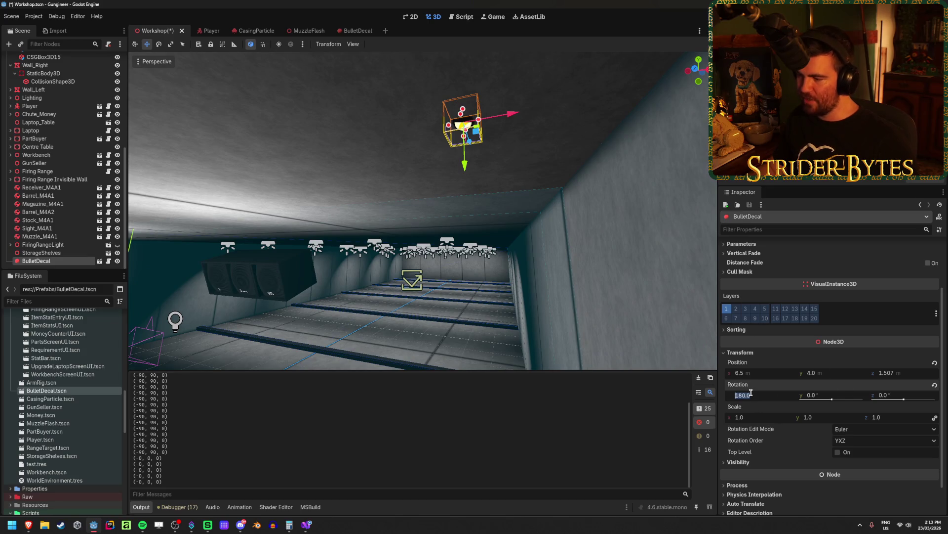
pyautogui.moveTo(544, 158); pyautogui.dragTo(540, 151)
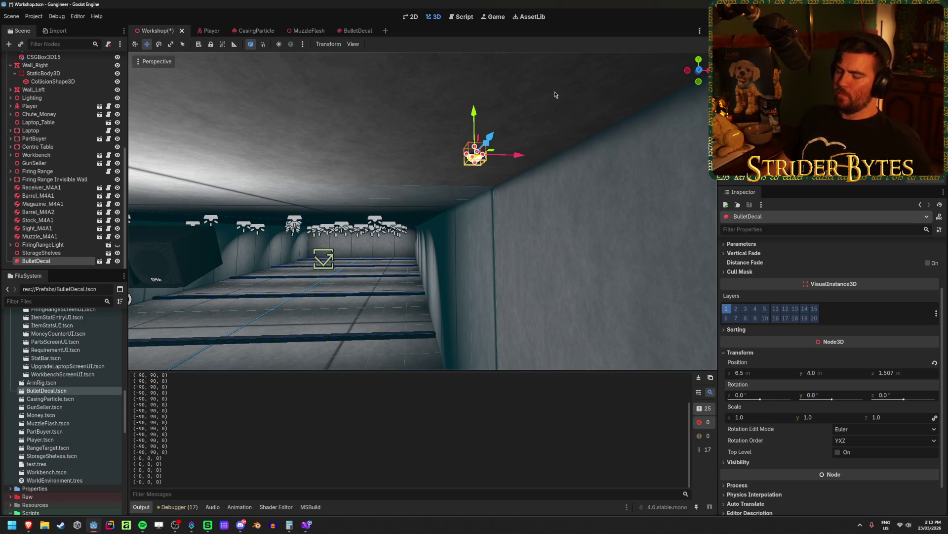
# Cancel deleting the BulletDecal and drag it along X to about -6.621
pyautogui.press('Delete')
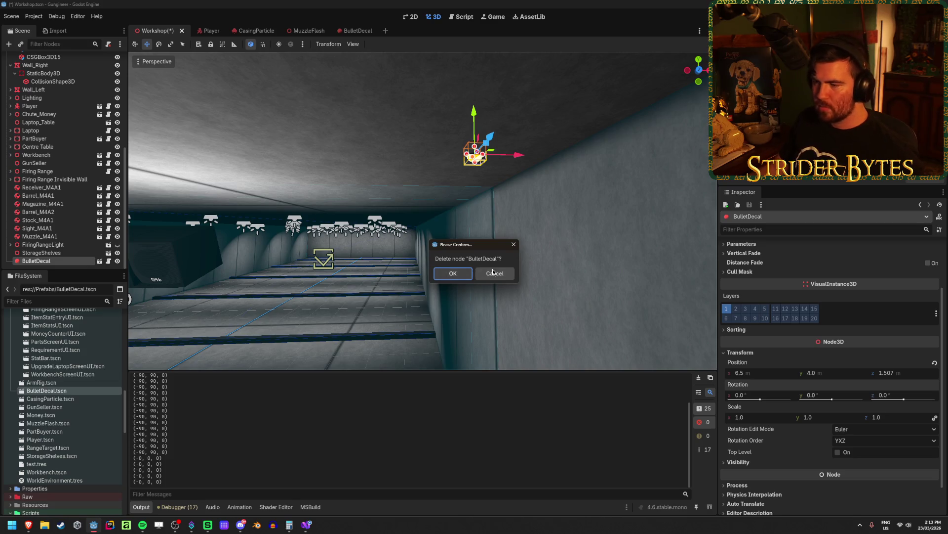
pyautogui.click(493, 272)
pyautogui.press('s')
pyautogui.moveTo(583, 146); pyautogui.dragTo(252, 159)
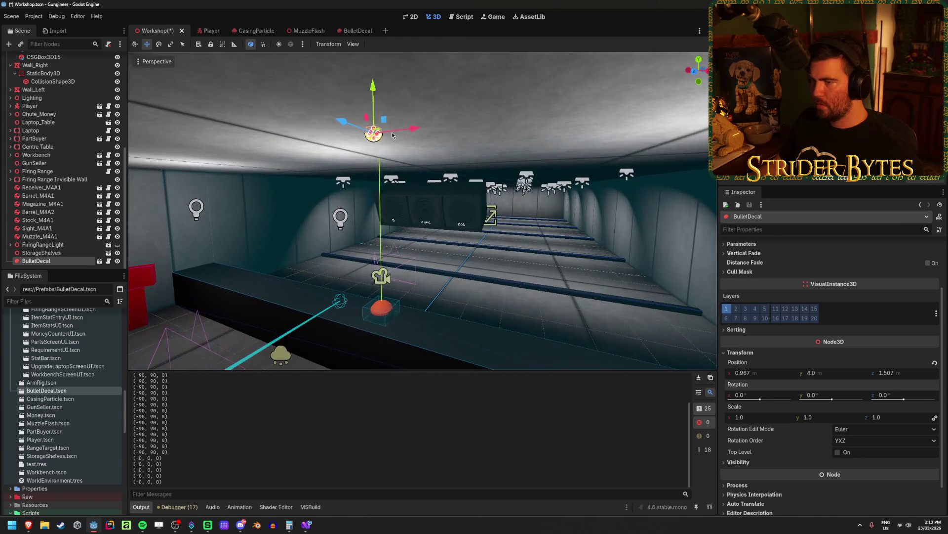
pyautogui.moveTo(392, 135)
pyautogui.mouseDown()
pyautogui.moveTo(228, 177)
pyautogui.moveTo(278, 185)
pyautogui.moveTo(451, 137)
pyautogui.moveTo(202, 182)
pyautogui.mouseUp()
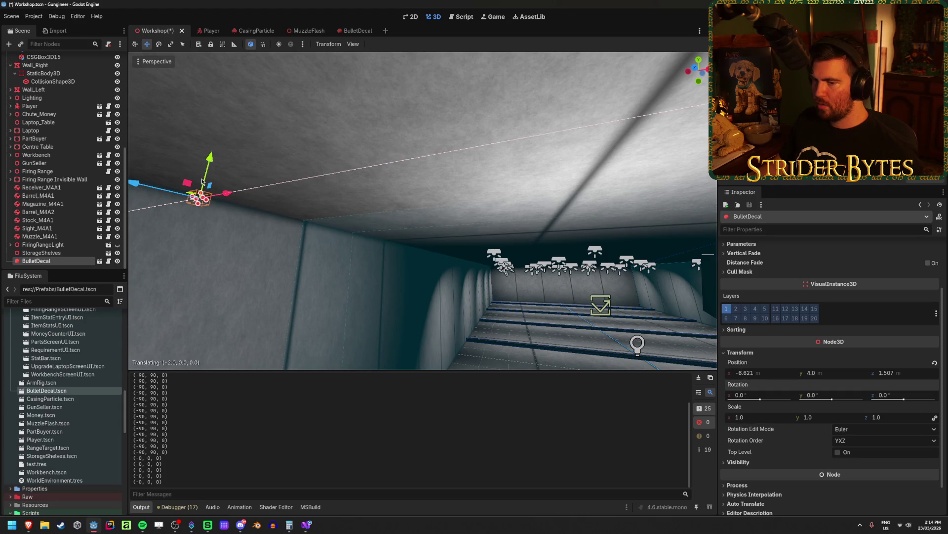
# Set the decal's X position to -7 and lower it along Y on the wall
pyautogui.click(763, 374)
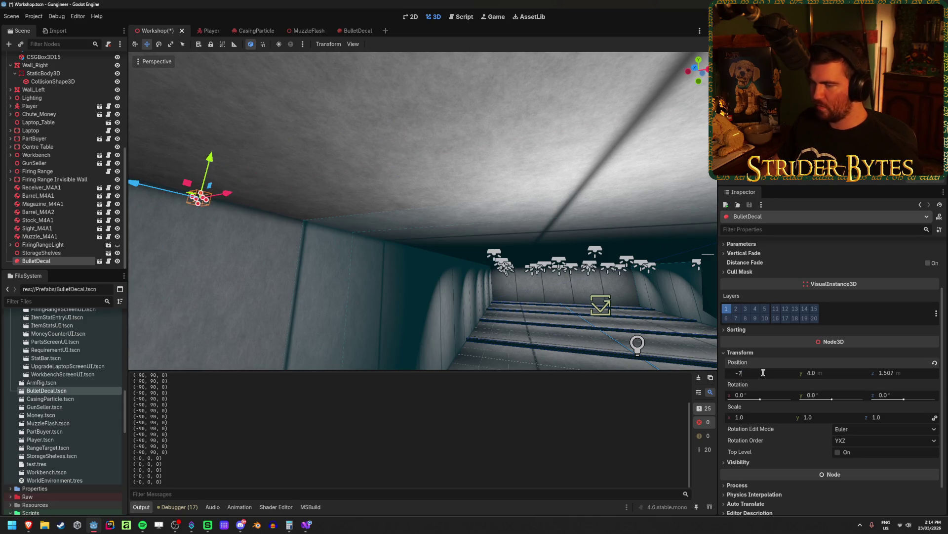
pyautogui.press('Return')
pyautogui.moveTo(217, 159); pyautogui.dragTo(223, 242)
pyautogui.press('f')
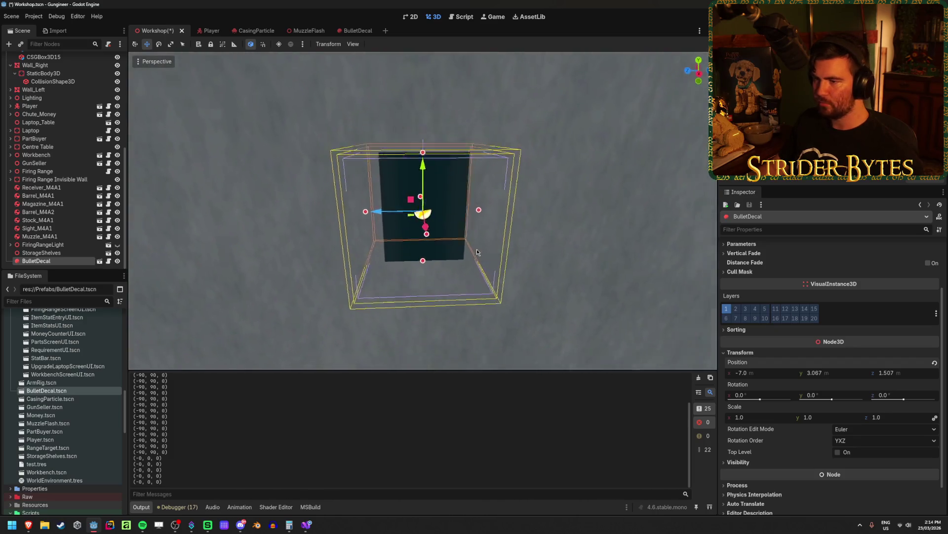
# Try rotating the decal about Z to face the wall, then undo it
pyautogui.press('e')
pyautogui.moveTo(477, 252)
pyautogui.mouseDown()
pyautogui.moveTo(451, 253)
pyautogui.moveTo(435, 238)
pyautogui.moveTo(518, 236)
pyautogui.moveTo(597, 219)
pyautogui.moveTo(260, 235)
pyautogui.moveTo(314, 94)
pyautogui.moveTo(468, 159)
pyautogui.mouseUp()
pyautogui.moveTo(441, 193)
pyautogui.mouseDown()
pyautogui.moveTo(462, 212)
pyautogui.moveTo(466, 254)
pyautogui.mouseUp()
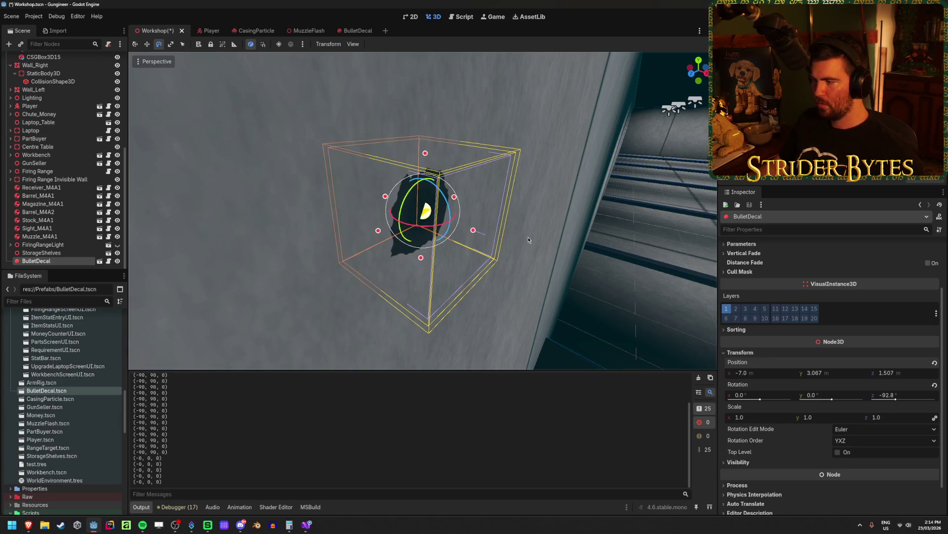
pyautogui.press('w')
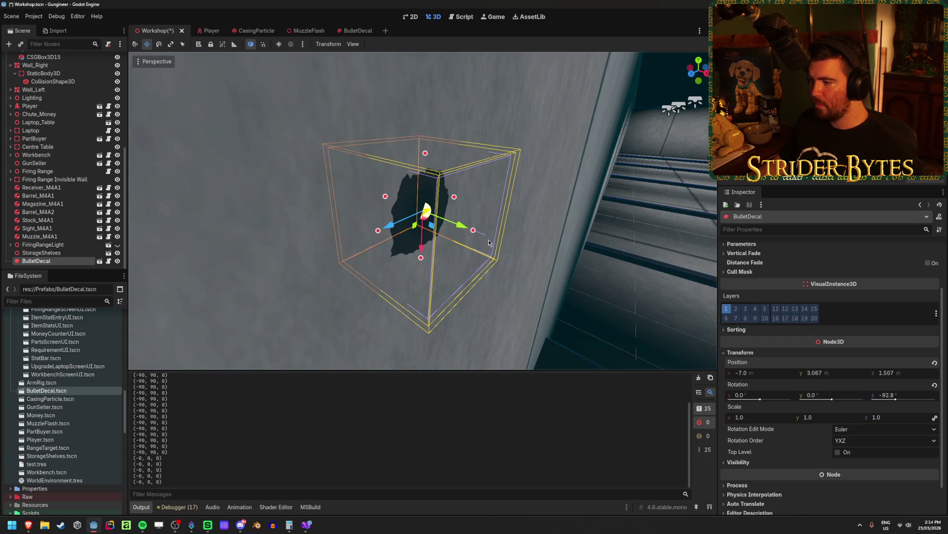
pyautogui.hotkey('ctrl', 'z')
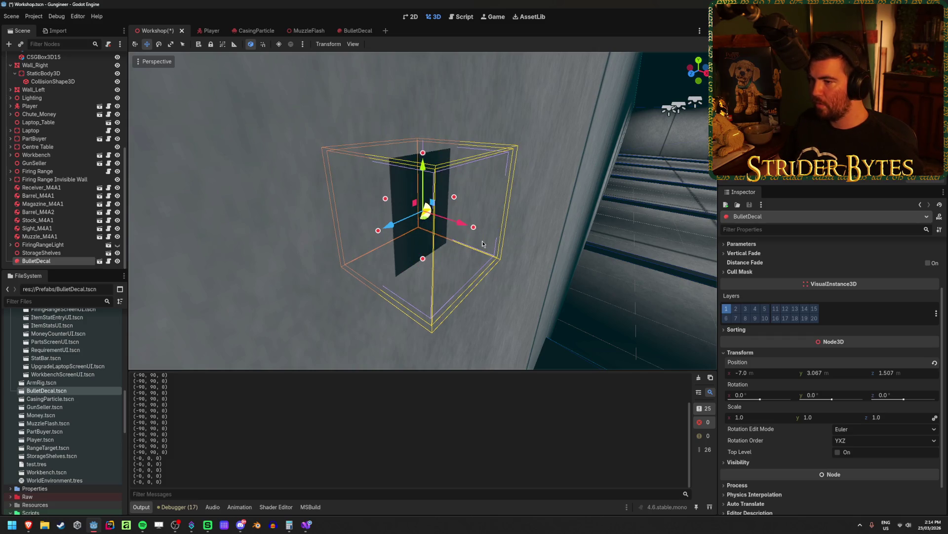
# Rotate the decal about its vertical axis and clear X until rotation reads 0, -90, 0
pyautogui.press('e')
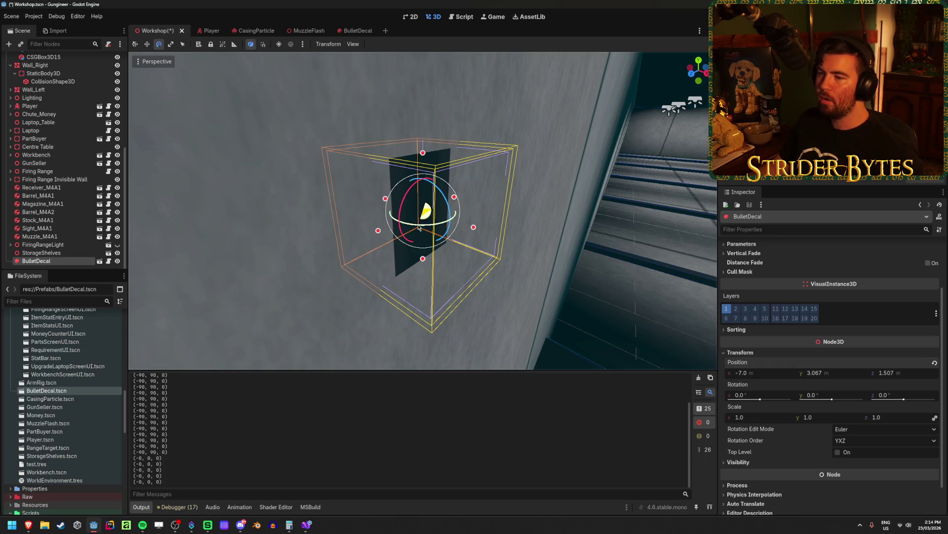
pyautogui.moveTo(419, 228)
pyautogui.mouseDown()
pyautogui.moveTo(534, 225)
pyautogui.moveTo(575, 240)
pyautogui.mouseUp()
pyautogui.press('w')
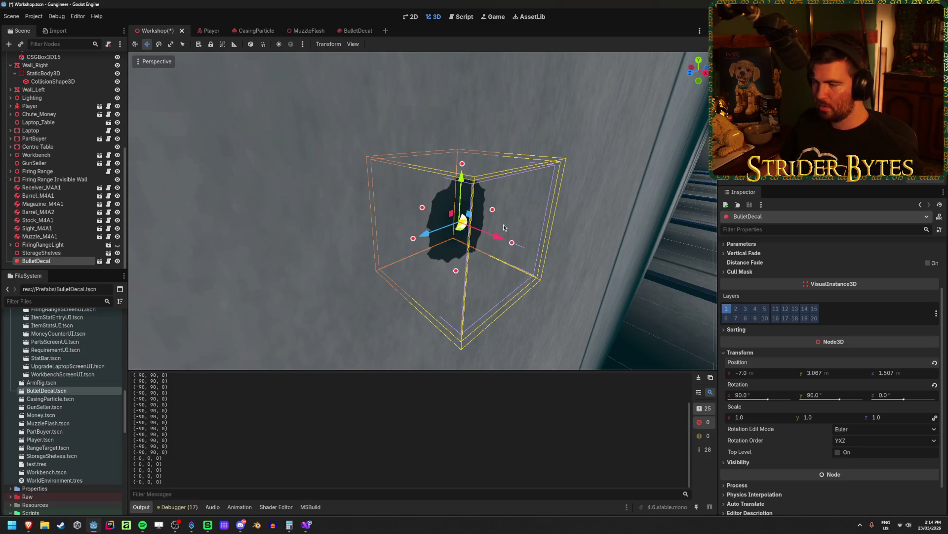
pyautogui.press('e')
pyautogui.moveTo(494, 235); pyautogui.dragTo(558, 244)
pyautogui.press('w')
pyautogui.press('e')
pyautogui.moveTo(477, 235)
pyautogui.mouseDown()
pyautogui.moveTo(529, 205)
pyautogui.moveTo(518, 187)
pyautogui.mouseUp()
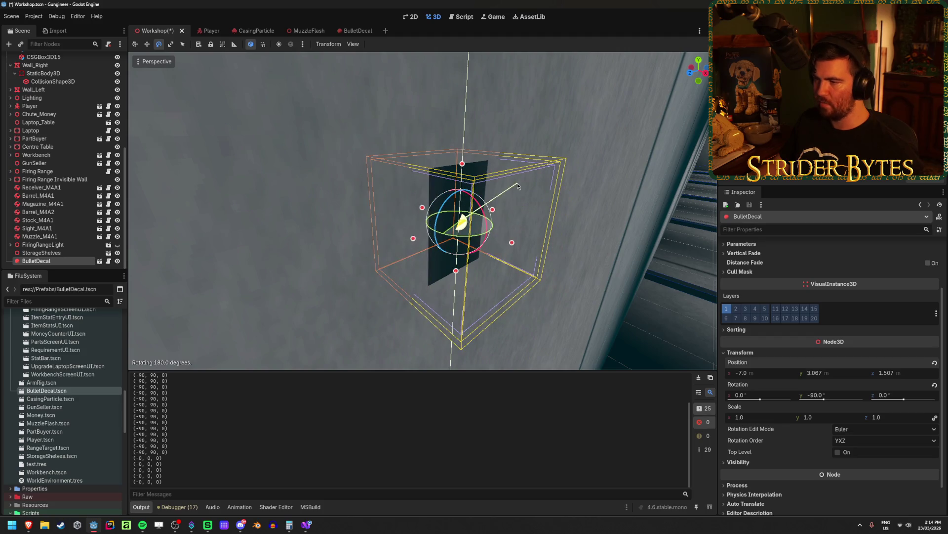
pyautogui.press('w')
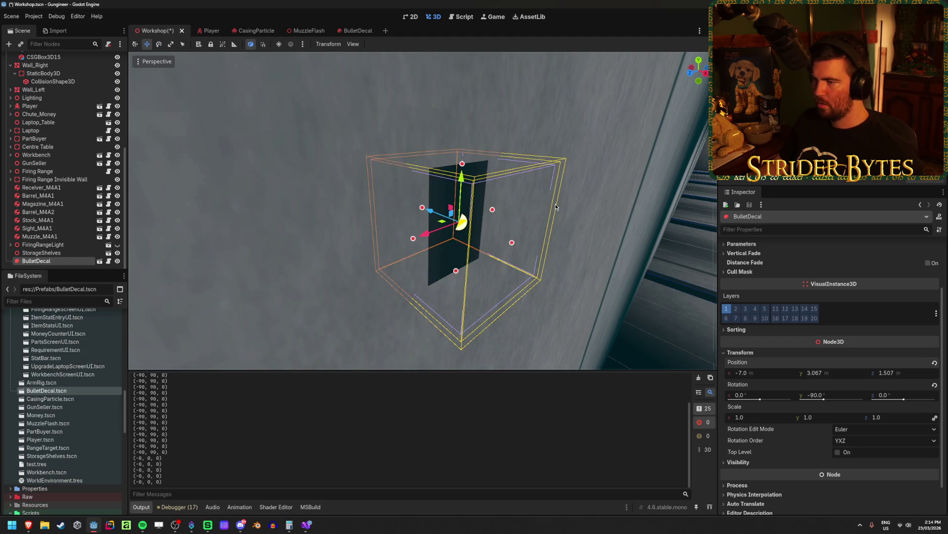
pyautogui.moveTo(499, 254); pyautogui.dragTo(445, 257)
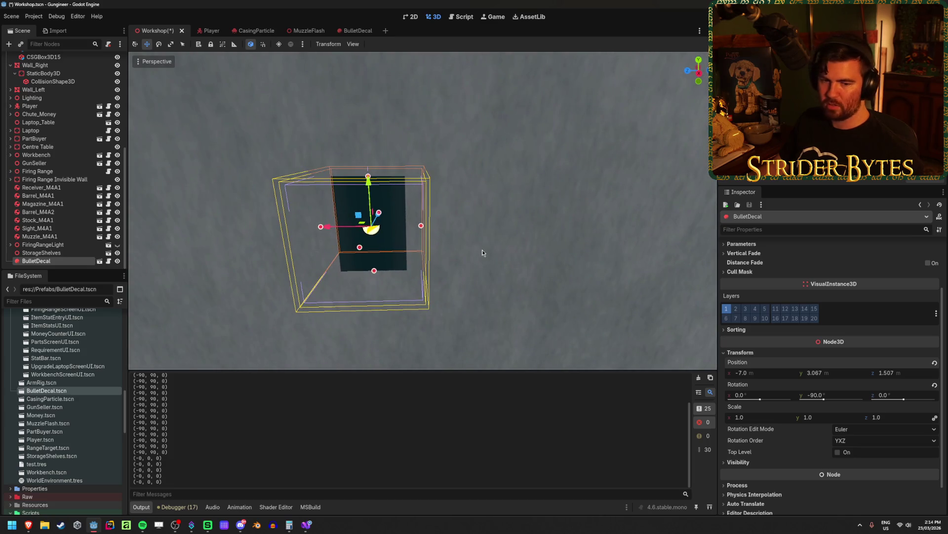
# Focus the BulletDecal, try rotating it about Y, then undo back to 0°
pyautogui.press('f')
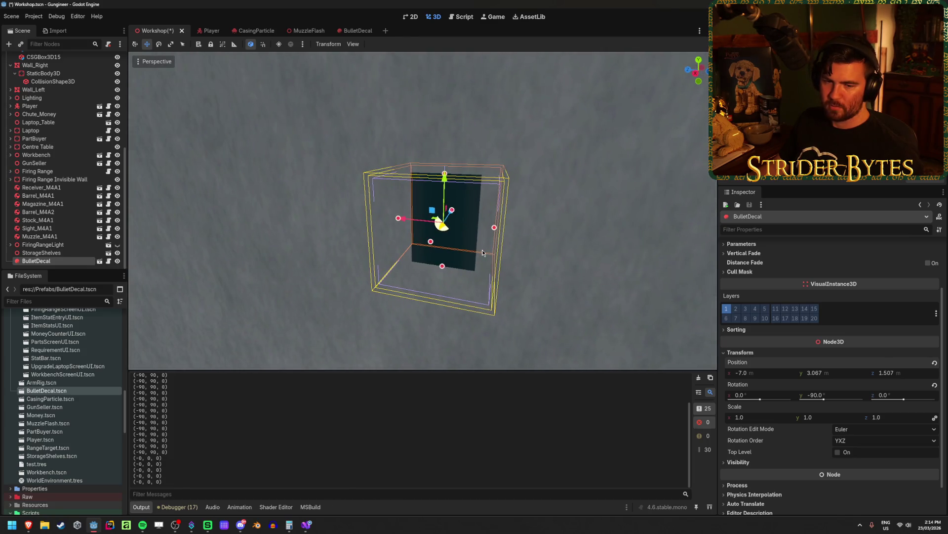
pyautogui.scroll(-2, 517, 263)
pyautogui.scroll(2, 518, 266)
pyautogui.scroll(1, 588, 240)
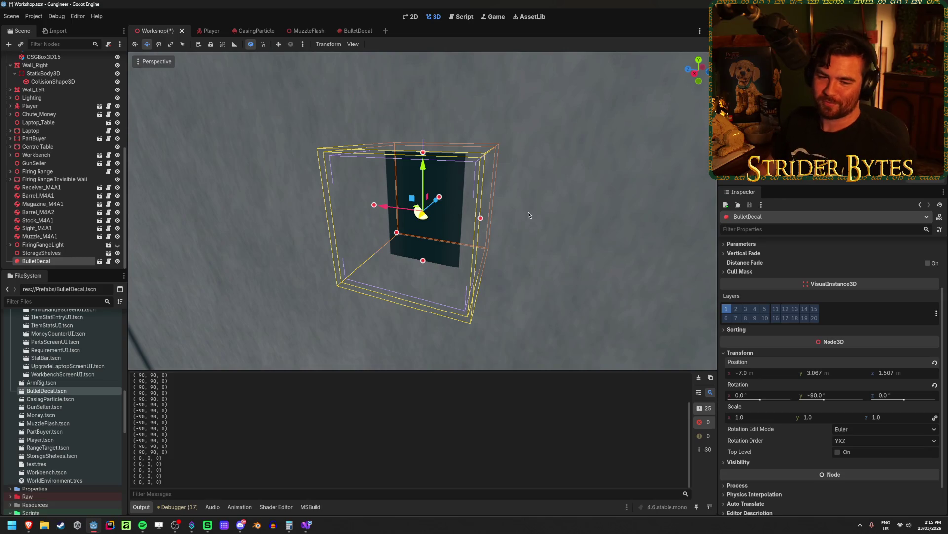
pyautogui.press('e')
pyautogui.moveTo(427, 226)
pyautogui.mouseDown()
pyautogui.moveTo(414, 246)
pyautogui.moveTo(381, 248)
pyautogui.moveTo(350, 219)
pyautogui.moveTo(340, 173)
pyautogui.moveTo(470, 316)
pyautogui.moveTo(360, 132)
pyautogui.moveTo(355, 215)
pyautogui.mouseUp()
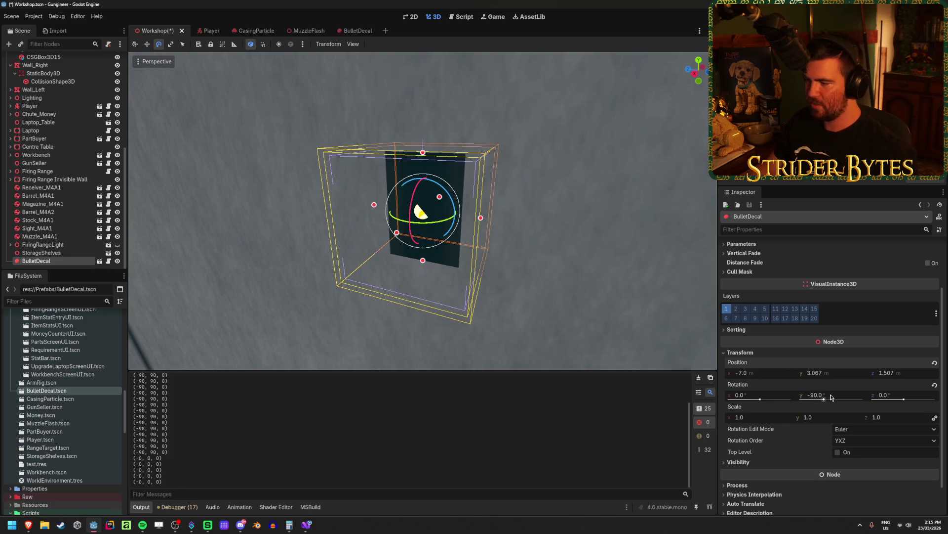
pyautogui.hotkey('ctrl', 'z')
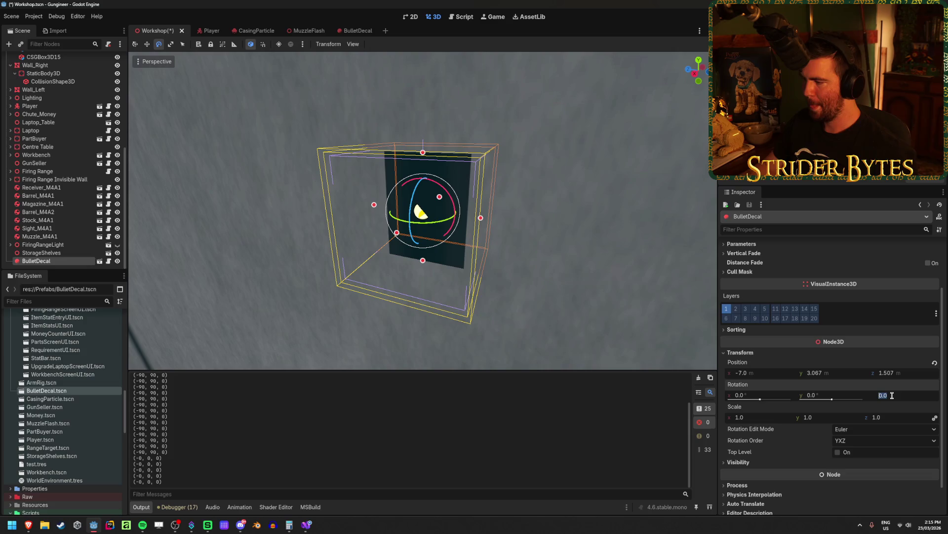
pyautogui.write('90')
# Try a 90° Z rotation, then undo it so rotation reads 0, 0, 0
pyautogui.press('Return')
pyautogui.moveTo(618, 276); pyautogui.dragTo(605, 299)
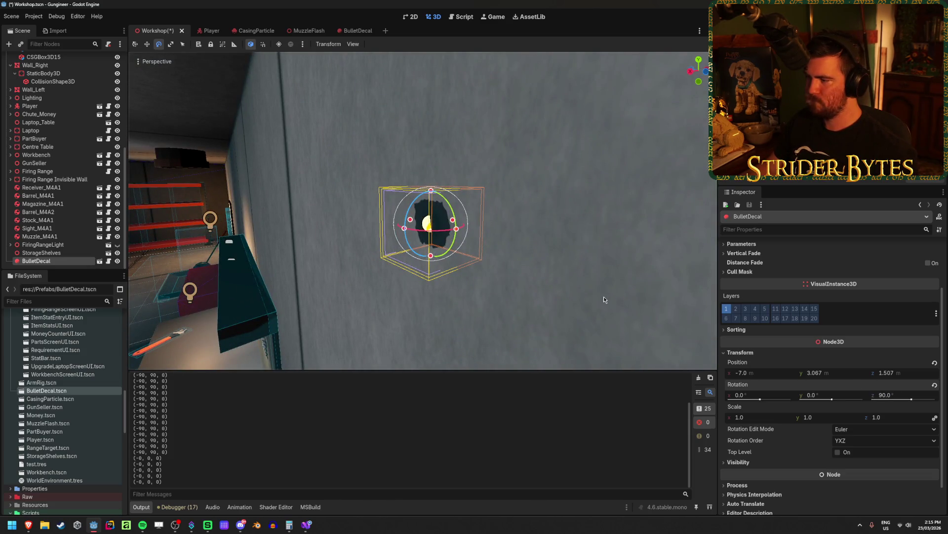
pyautogui.hotkey('ctrl', 'z')
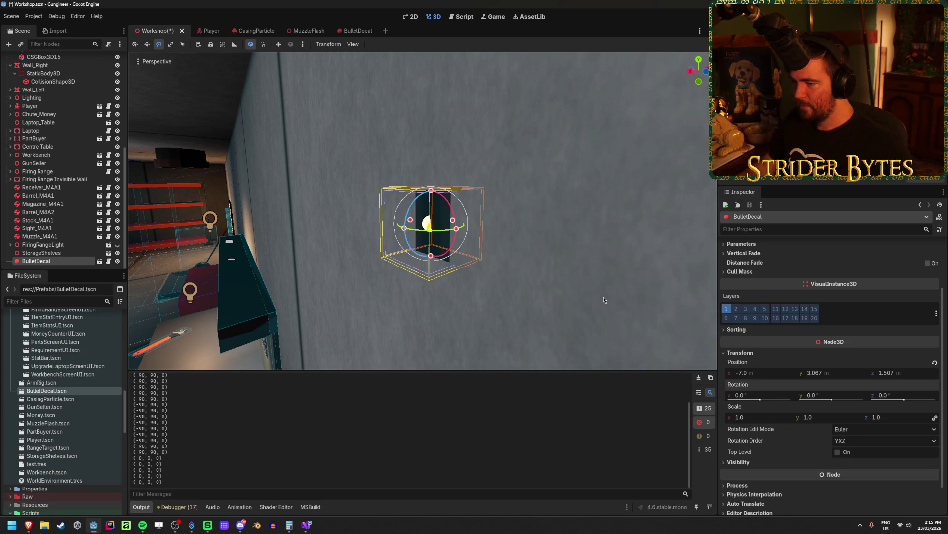
pyautogui.moveTo(582, 285); pyautogui.dragTo(376, 269)
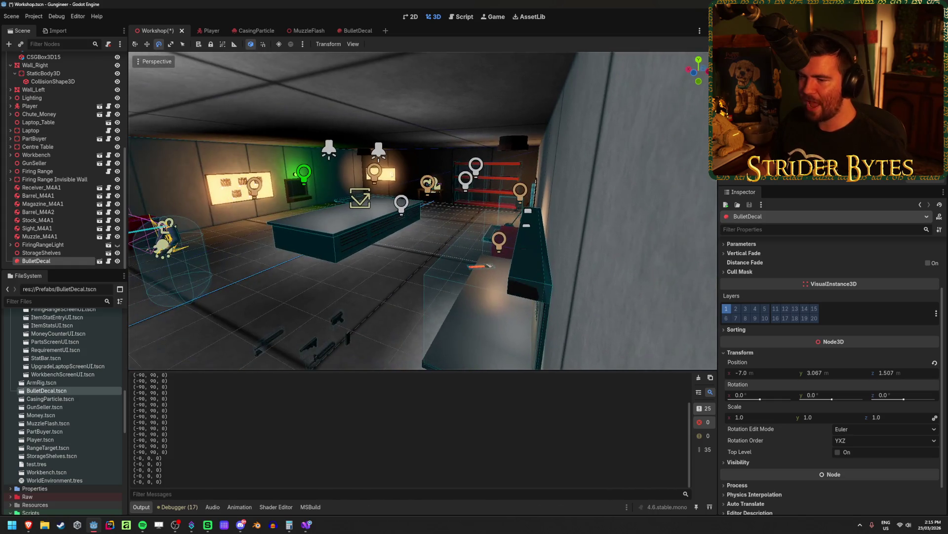
# Focus the BulletDecal and drag it across the room toward the firing-range wall
pyautogui.press('f')
pyautogui.moveTo(567, 194)
pyautogui.mouseDown()
pyautogui.moveTo(353, 248)
pyautogui.moveTo(500, 303)
pyautogui.mouseUp()
pyautogui.press('w')
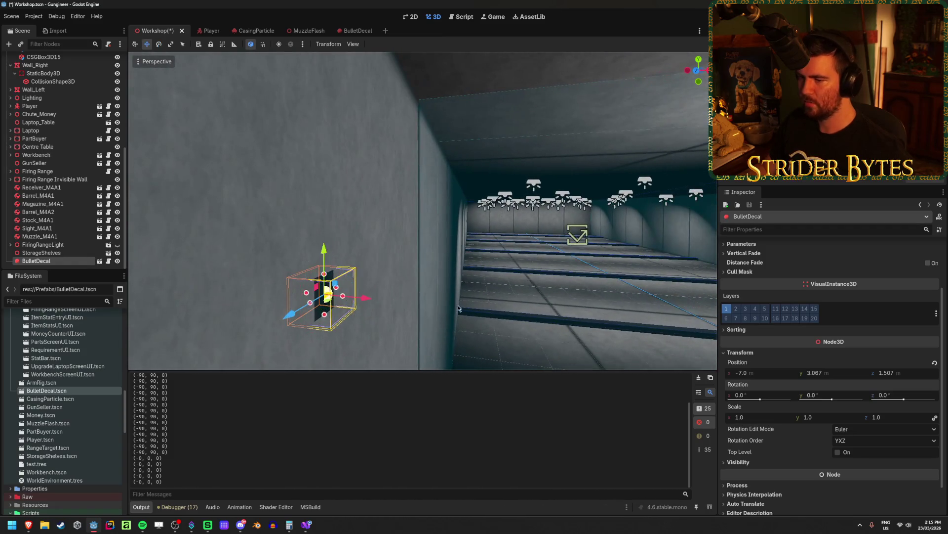
pyautogui.moveTo(368, 305)
pyautogui.mouseDown()
pyautogui.moveTo(395, 304)
pyautogui.moveTo(331, 287)
pyautogui.moveTo(524, 233)
pyautogui.mouseUp()
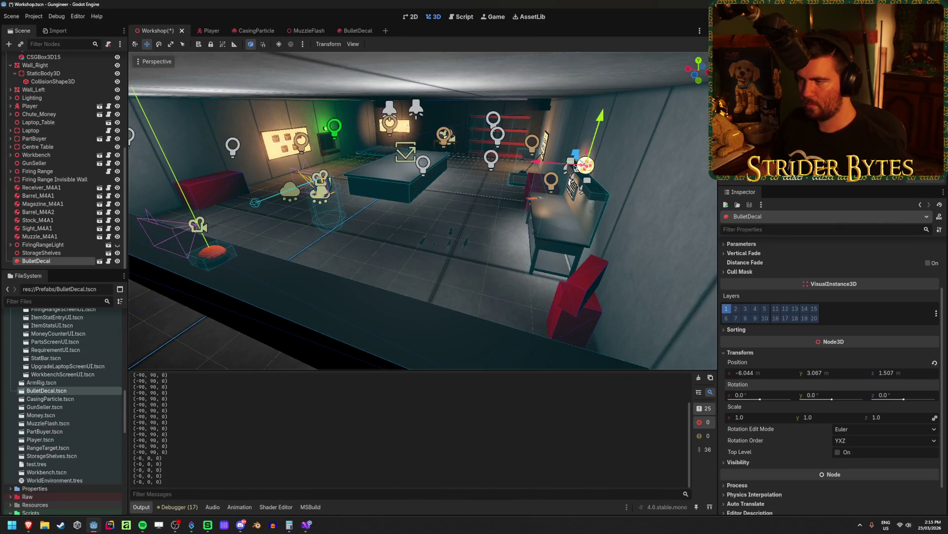
pyautogui.moveTo(568, 163); pyautogui.dragTo(536, 162)
pyautogui.moveTo(297, 178); pyautogui.dragTo(336, 182)
pyautogui.moveTo(395, 222); pyautogui.dragTo(356, 212)
pyautogui.moveTo(423, 211)
pyautogui.mouseDown()
pyautogui.moveTo(383, 213)
pyautogui.moveTo(398, 201)
pyautogui.moveTo(712, 192)
pyautogui.mouseUp()
# Slide the decal along X and Z onto the dark curved wall at -1.274, 3.067, -1.976
pyautogui.moveTo(494, 212); pyautogui.dragTo(465, 222)
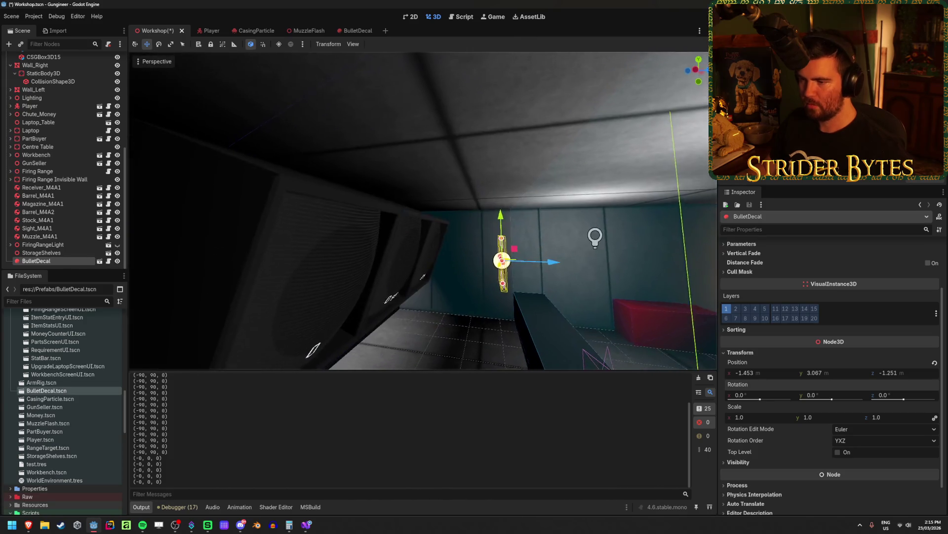
pyautogui.moveTo(548, 263); pyautogui.dragTo(298, 271)
pyautogui.moveTo(489, 229)
pyautogui.mouseDown()
pyautogui.moveTo(548, 267)
pyautogui.moveTo(489, 229)
pyautogui.moveTo(428, 229)
pyautogui.moveTo(468, 231)
pyautogui.mouseUp()
pyautogui.scroll(2, 434, 256)
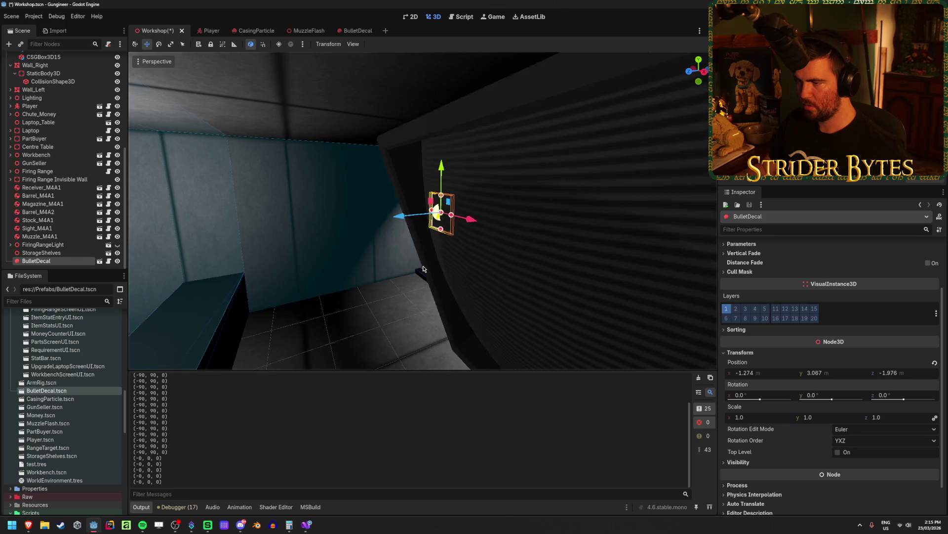
pyautogui.press('e')
pyautogui.moveTo(400, 281); pyautogui.dragTo(450, 262)
pyautogui.scroll(3, 450, 262)
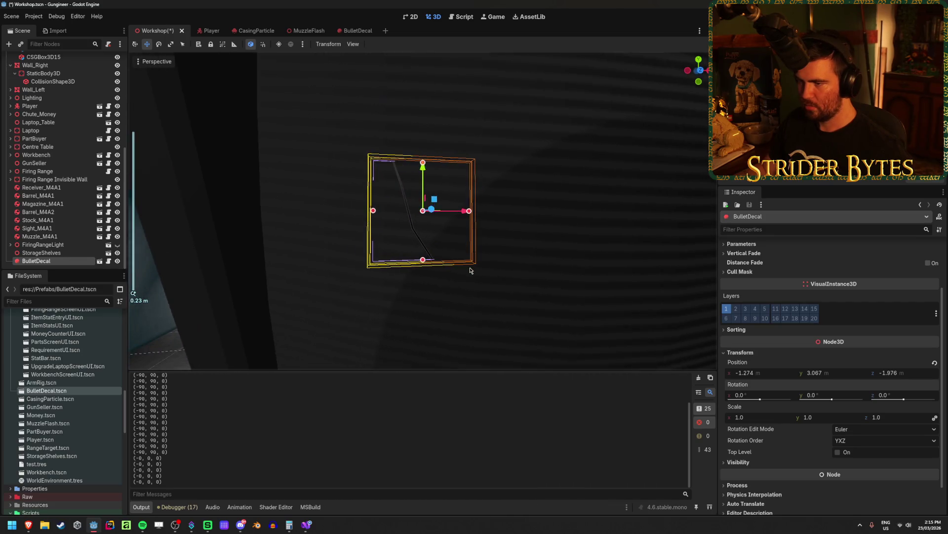
pyautogui.moveTo(410, 216)
pyautogui.mouseDown()
pyautogui.moveTo(427, 232)
pyautogui.moveTo(404, 239)
pyautogui.moveTo(420, 195)
pyautogui.moveTo(420, 220)
pyautogui.moveTo(423, 182)
pyautogui.moveTo(411, 322)
pyautogui.moveTo(410, 271)
pyautogui.moveTo(405, 286)
pyautogui.mouseUp()
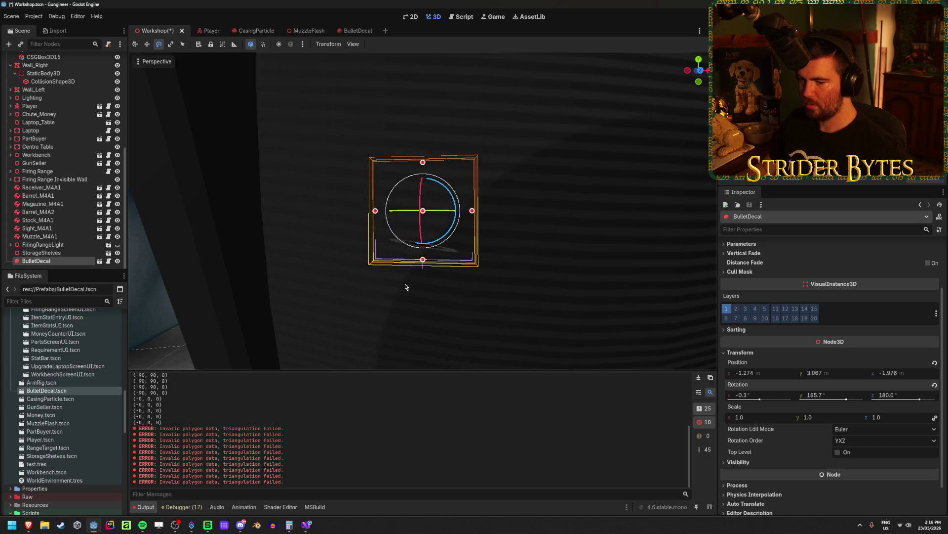
pyautogui.moveTo(400, 214)
pyautogui.mouseDown()
pyautogui.moveTo(470, 218)
pyautogui.moveTo(525, 317)
pyautogui.moveTo(489, 186)
pyautogui.moveTo(375, 178)
pyautogui.moveTo(342, 203)
pyautogui.moveTo(420, 212)
pyautogui.mouseUp()
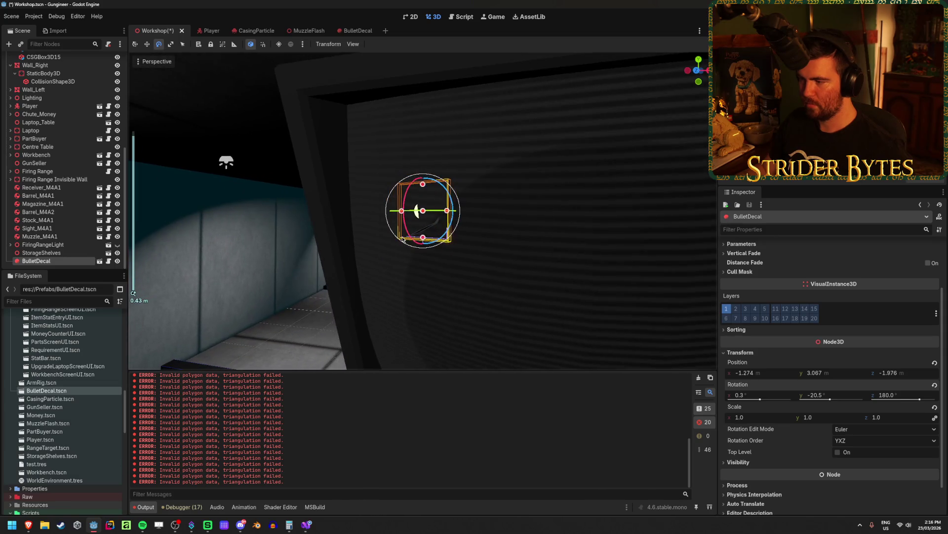
pyautogui.scroll(3, 783, 414)
pyautogui.scroll(-5, 783, 414)
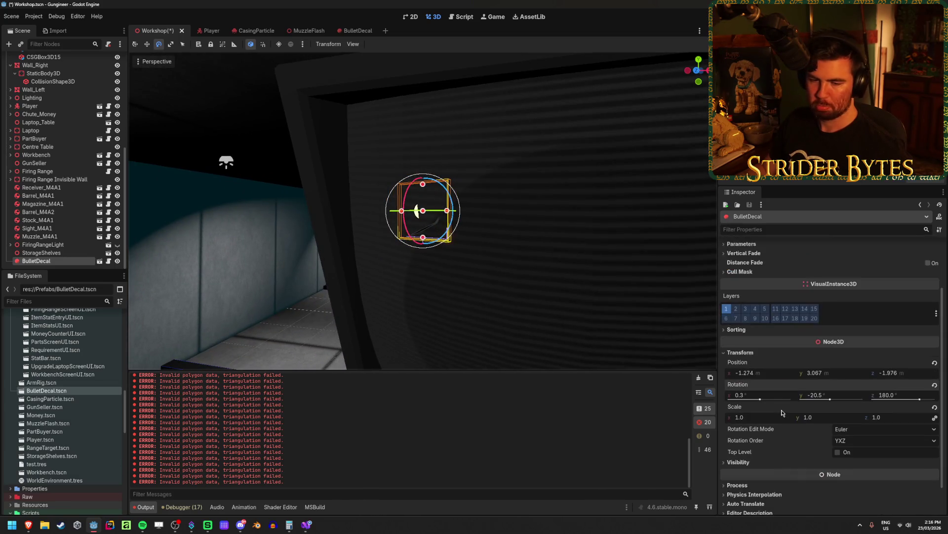
pyautogui.moveTo(309, 267)
pyautogui.mouseDown()
pyautogui.moveTo(371, 269)
pyautogui.moveTo(345, 220)
pyautogui.moveTo(451, 273)
pyautogui.mouseUp()
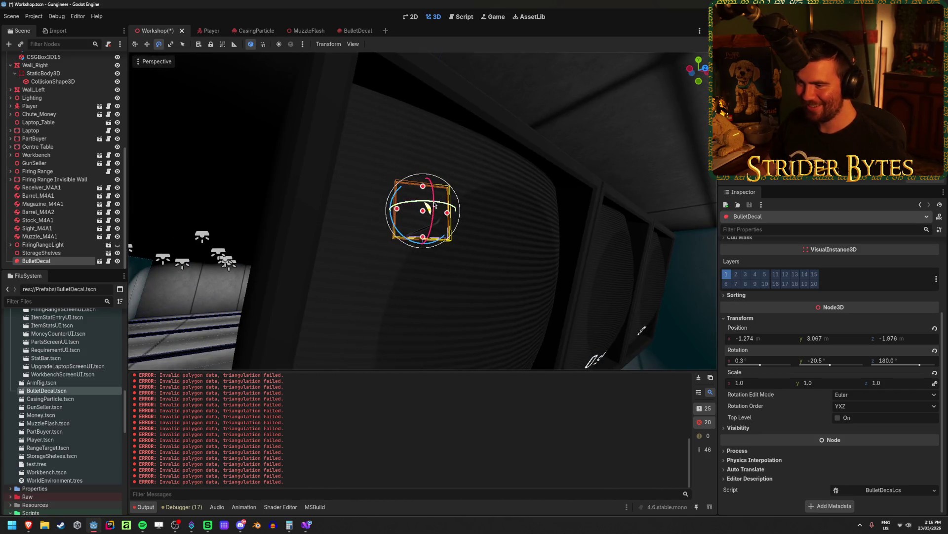
pyautogui.moveTo(434, 210)
pyautogui.mouseDown()
pyautogui.moveTo(380, 307)
pyautogui.moveTo(443, 217)
pyautogui.mouseUp()
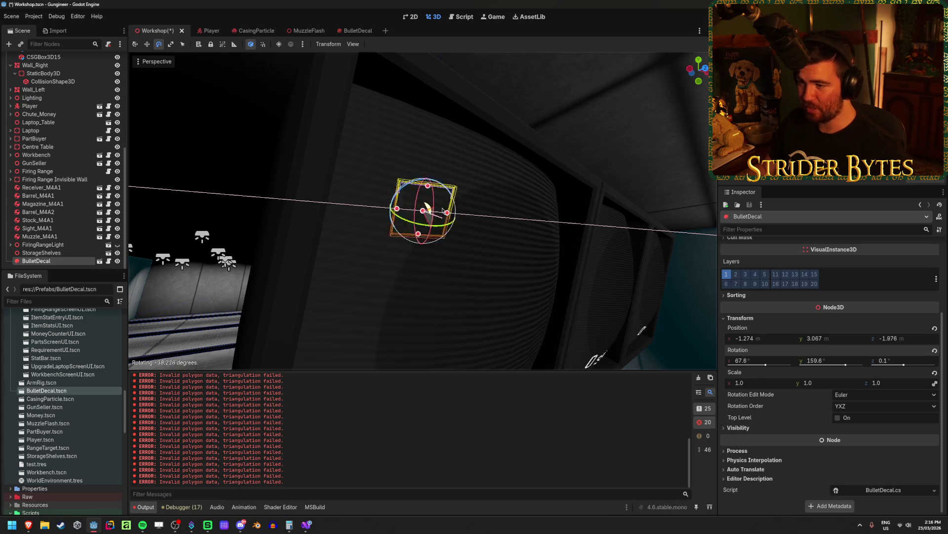
pyautogui.moveTo(436, 180); pyautogui.dragTo(436, 196)
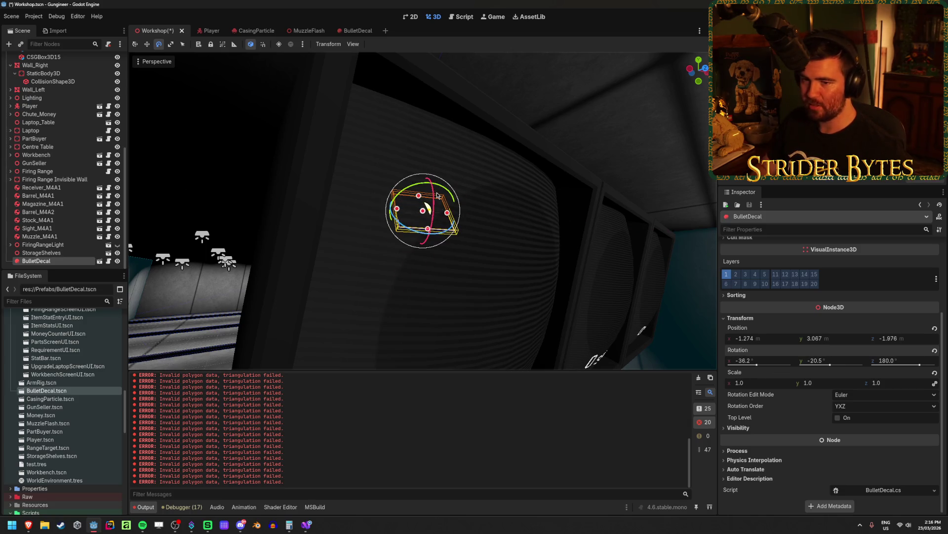
pyautogui.rightClick(756, 354)
pyautogui.click(768, 407)
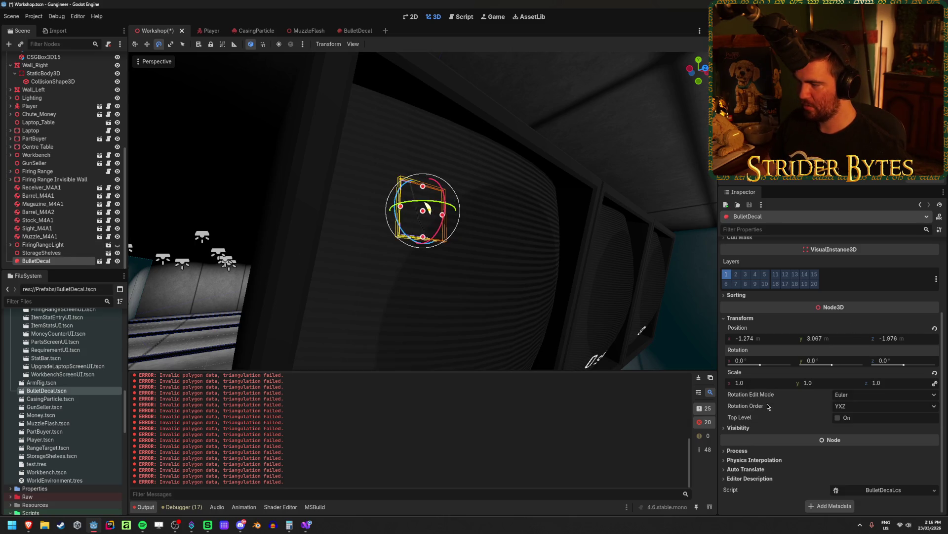
# Save the Workshop scene and reset the BulletDecal's position to the origin
pyautogui.hotkey('ctrl', 's')
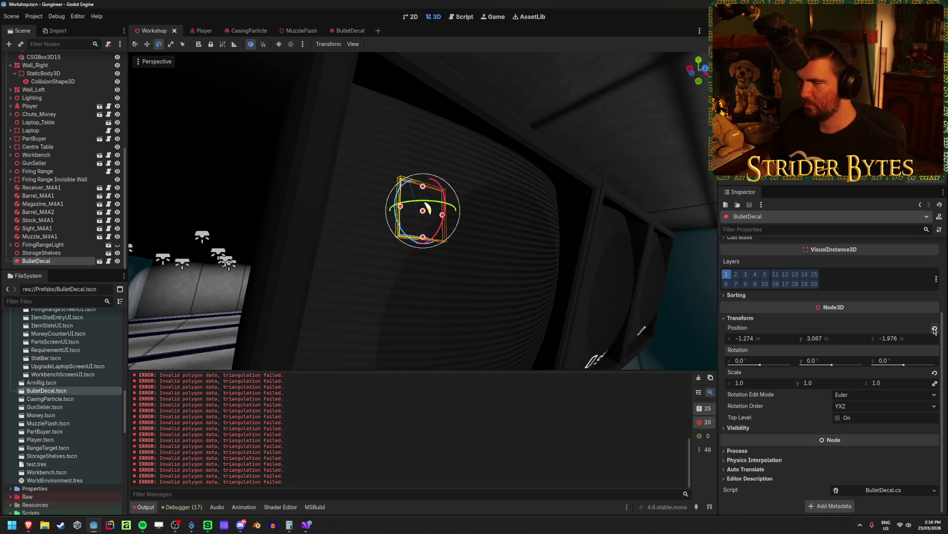
pyautogui.click(935, 329)
pyautogui.press('f')
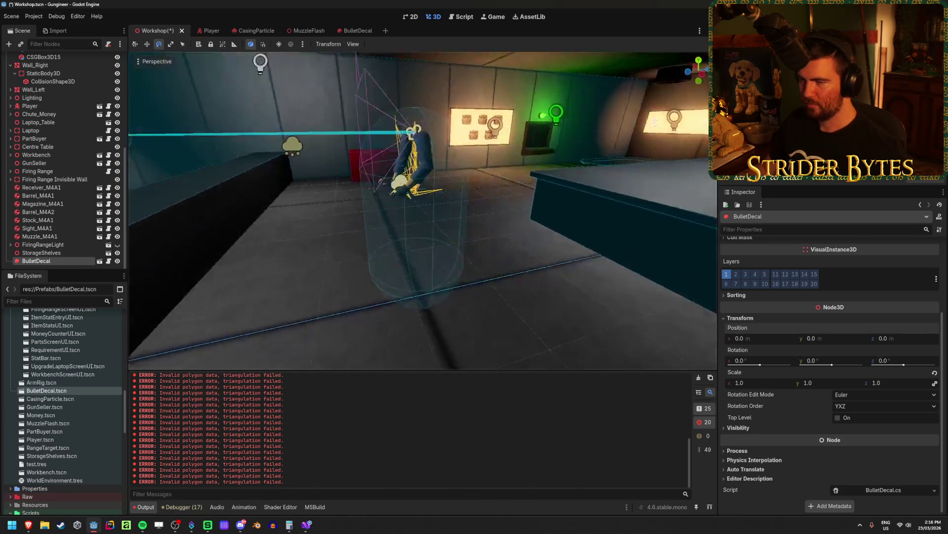
# Drag the decal along Z and Y against the wall at y 0.335, z 5.99
pyautogui.press('w')
pyautogui.moveTo(265, 293); pyautogui.dragTo(582, 337)
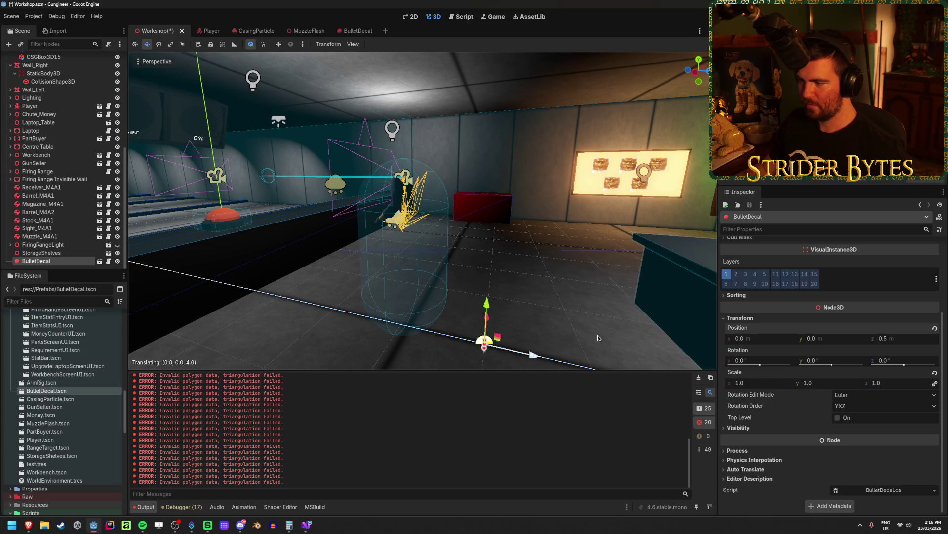
pyautogui.press('f')
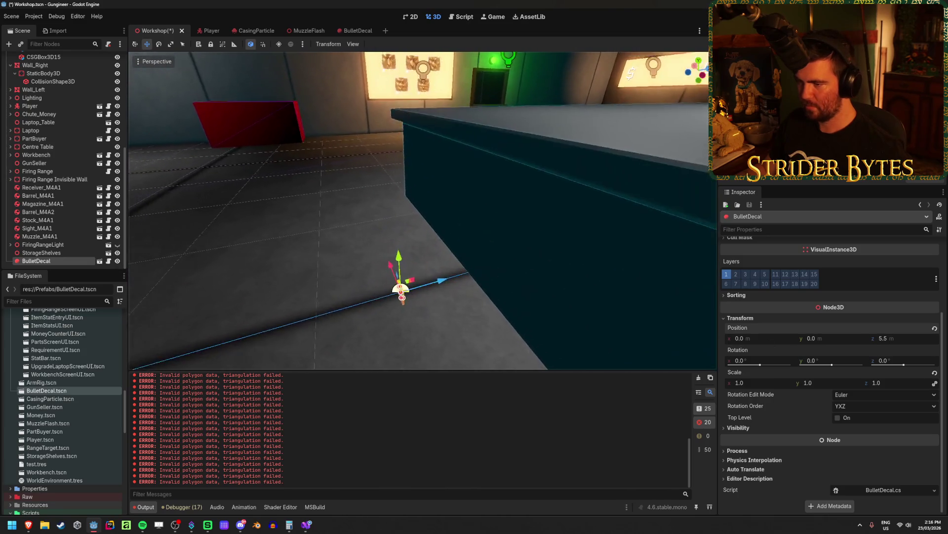
pyautogui.moveTo(389, 203); pyautogui.dragTo(387, 134)
pyautogui.moveTo(429, 165)
pyautogui.mouseDown()
pyautogui.moveTo(432, 178)
pyautogui.moveTo(525, 176)
pyautogui.mouseUp()
pyautogui.click(339, 275)
pyautogui.press('w')
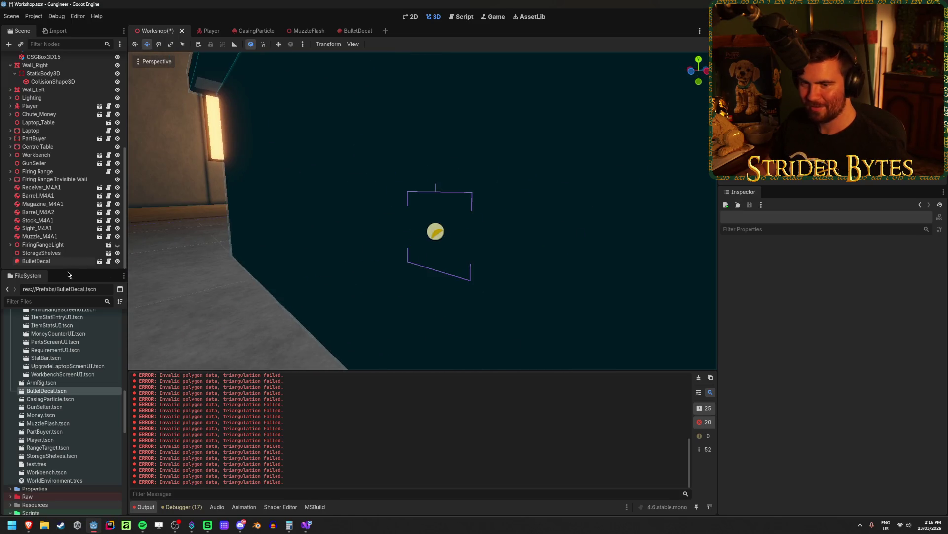
pyautogui.click(458, 236)
pyautogui.moveTo(458, 236)
pyautogui.mouseDown()
pyautogui.moveTo(420, 247)
pyautogui.moveTo(457, 233)
pyautogui.moveTo(463, 243)
pyautogui.mouseUp()
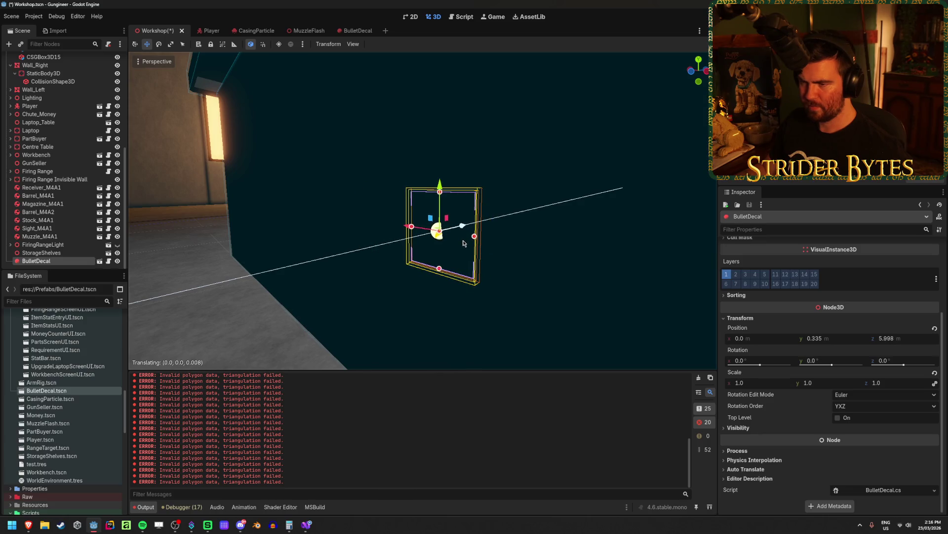
pyautogui.rightClick(463, 243)
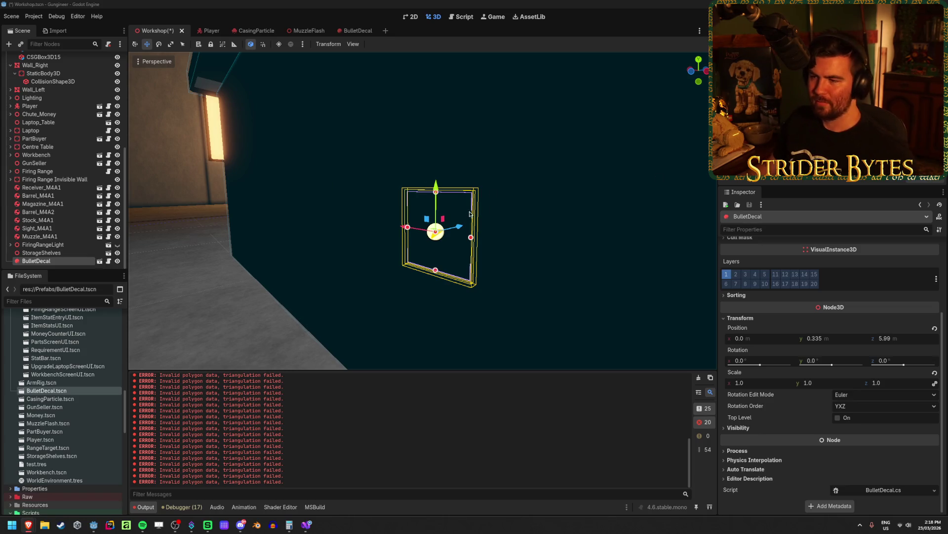
pyautogui.moveTo(458, 225)
pyautogui.mouseDown()
pyautogui.moveTo(353, 257)
pyautogui.moveTo(366, 208)
pyautogui.moveTo(292, 186)
pyautogui.moveTo(416, 236)
pyautogui.mouseUp()
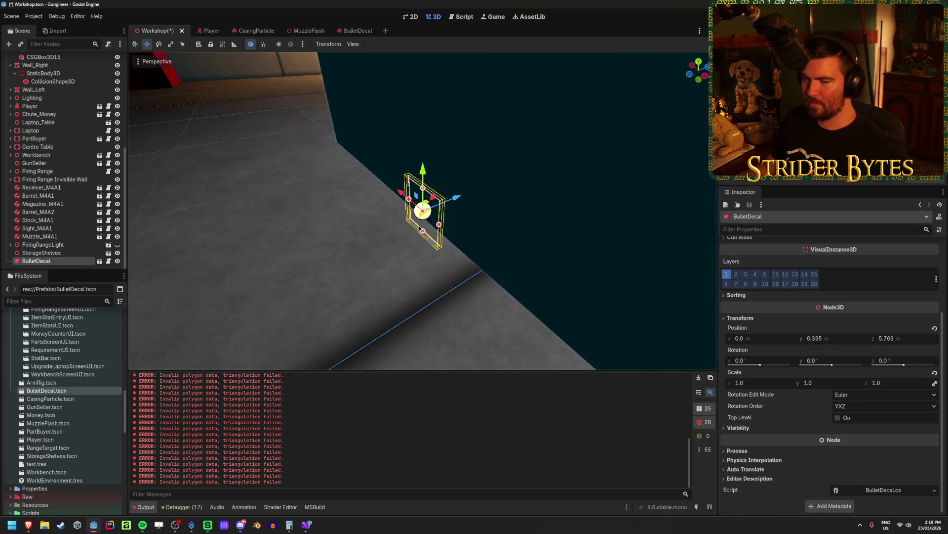
# Move the BulletDecal along X across to the right wall with the face targets
pyautogui.scroll(2, 416, 236)
pyautogui.scroll(-5, 416, 233)
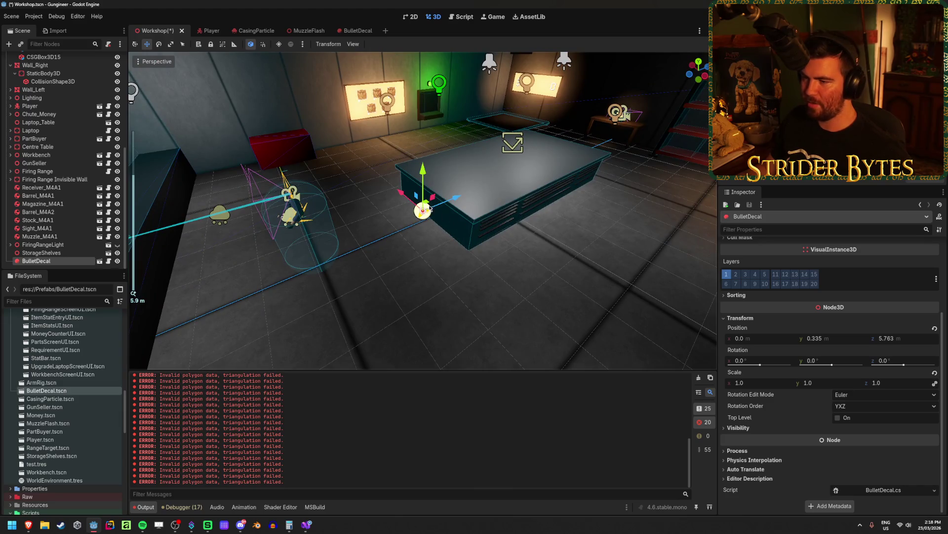
pyautogui.moveTo(424, 204)
pyautogui.mouseDown()
pyautogui.moveTo(423, 262)
pyautogui.moveTo(378, 101)
pyautogui.moveTo(443, 140)
pyautogui.moveTo(479, 215)
pyautogui.moveTo(387, 212)
pyautogui.moveTo(444, 212)
pyautogui.mouseUp()
pyautogui.press('f')
pyautogui.press('f')
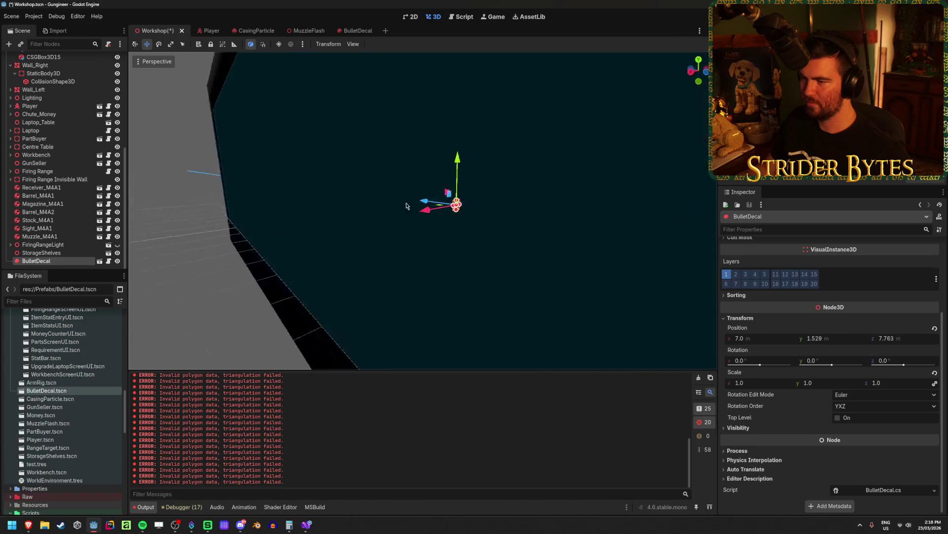
pyautogui.moveTo(275, 196); pyautogui.dragTo(192, 215)
pyautogui.moveTo(471, 239)
pyautogui.mouseDown()
pyautogui.moveTo(426, 260)
pyautogui.moveTo(390, 233)
pyautogui.moveTo(369, 244)
pyautogui.moveTo(382, 242)
pyautogui.moveTo(401, 274)
pyautogui.moveTo(417, 247)
pyautogui.mouseUp()
# Turn the decal -90° about Y to face the wall at 7.0, 1.529, 9.723
pyautogui.press('e')
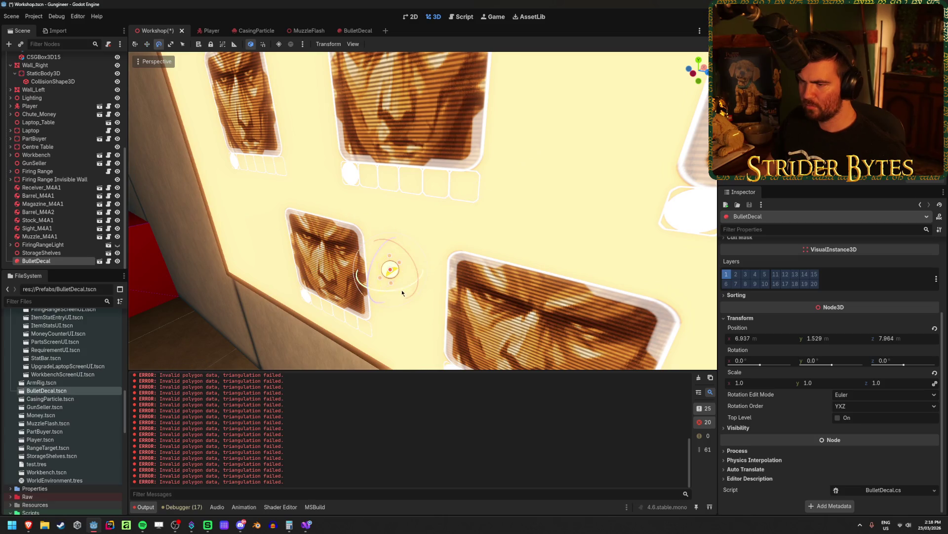
pyautogui.moveTo(396, 289); pyautogui.dragTo(398, 285)
pyautogui.press('f')
pyautogui.scroll(3, 458, 221)
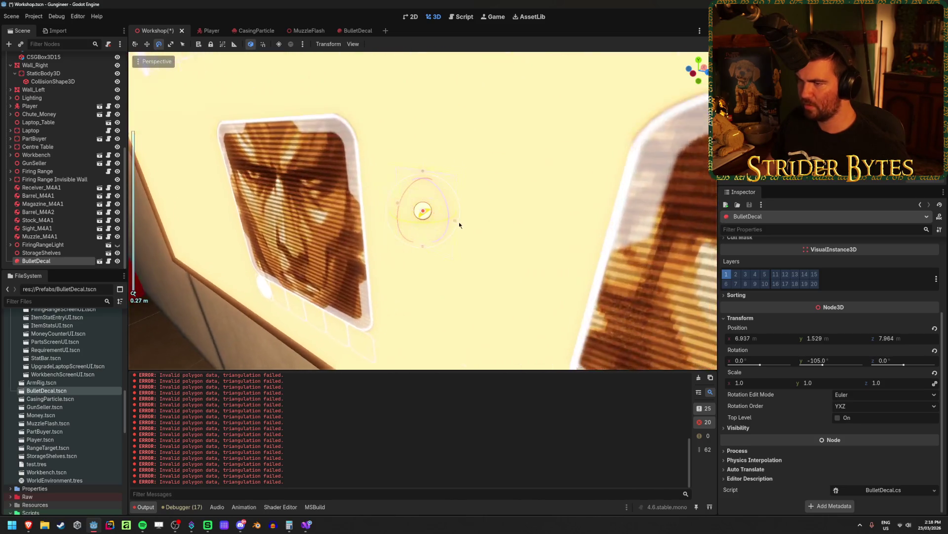
pyautogui.moveTo(465, 228)
pyautogui.mouseDown()
pyautogui.moveTo(444, 177)
pyautogui.moveTo(422, 234)
pyautogui.moveTo(395, 234)
pyautogui.moveTo(424, 212)
pyautogui.moveTo(607, 229)
pyautogui.moveTo(512, 243)
pyautogui.moveTo(445, 237)
pyautogui.moveTo(512, 247)
pyautogui.moveTo(449, 216)
pyautogui.moveTo(479, 256)
pyautogui.moveTo(411, 228)
pyautogui.moveTo(449, 218)
pyautogui.moveTo(380, 232)
pyautogui.moveTo(519, 214)
pyautogui.moveTo(506, 221)
pyautogui.moveTo(519, 224)
pyautogui.mouseUp()
pyautogui.scroll(-2, 354, 233)
pyautogui.scroll(-3, 423, 211)
pyautogui.press('w')
pyautogui.press('f')
pyautogui.scroll(3, 478, 236)
# Set the BulletDecal's Size Z depth to 0.1 m
pyautogui.scroll(3, 833, 305)
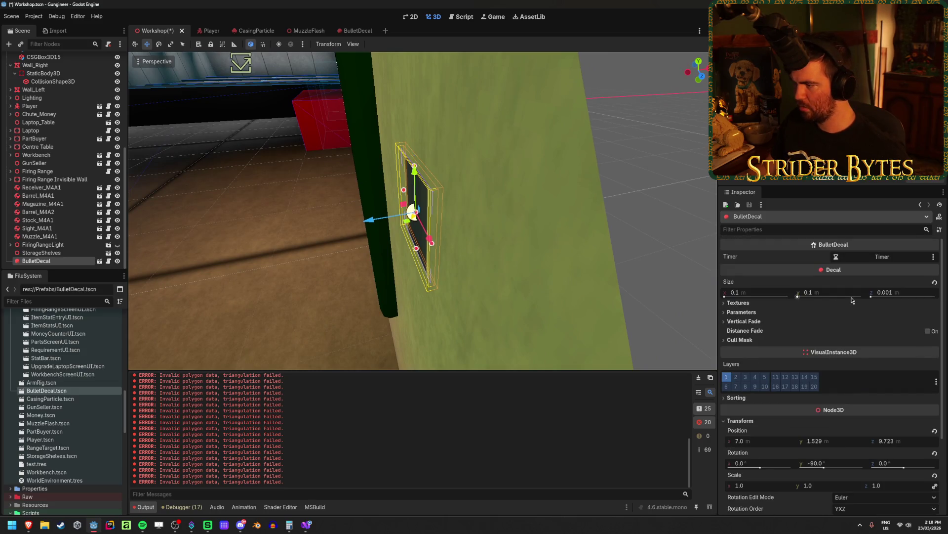
pyautogui.click(903, 292)
pyautogui.write('.1')
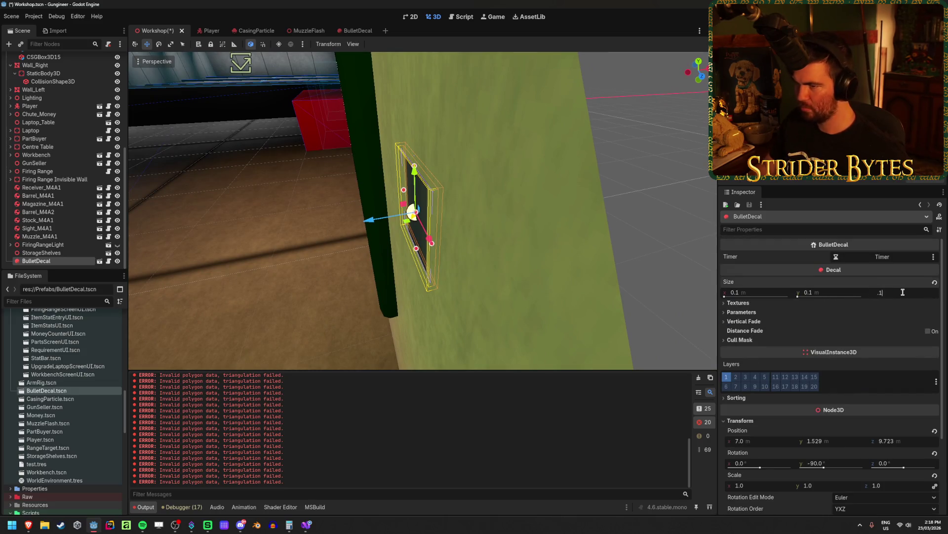
pyautogui.press('Return')
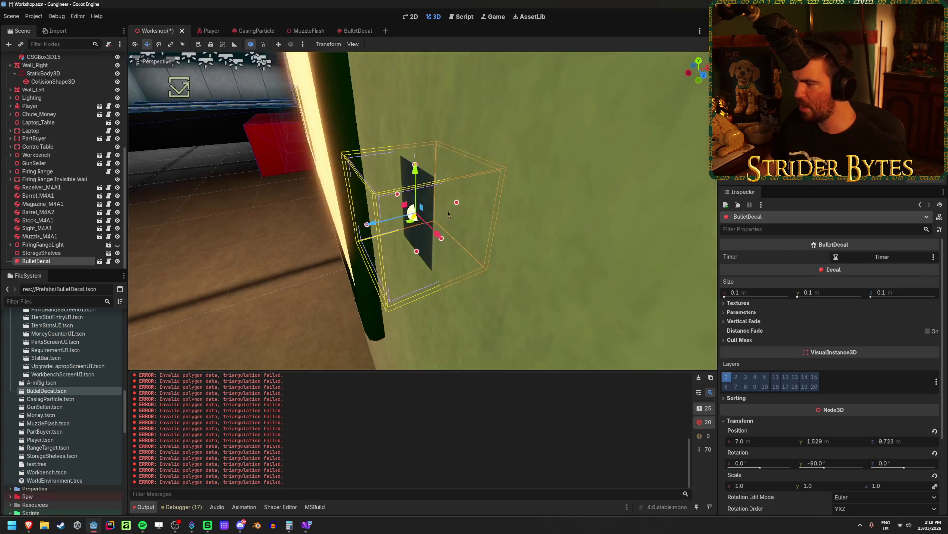
# Slide the decal into the wall and clear the output log
pyautogui.scroll(-2, 756, 279)
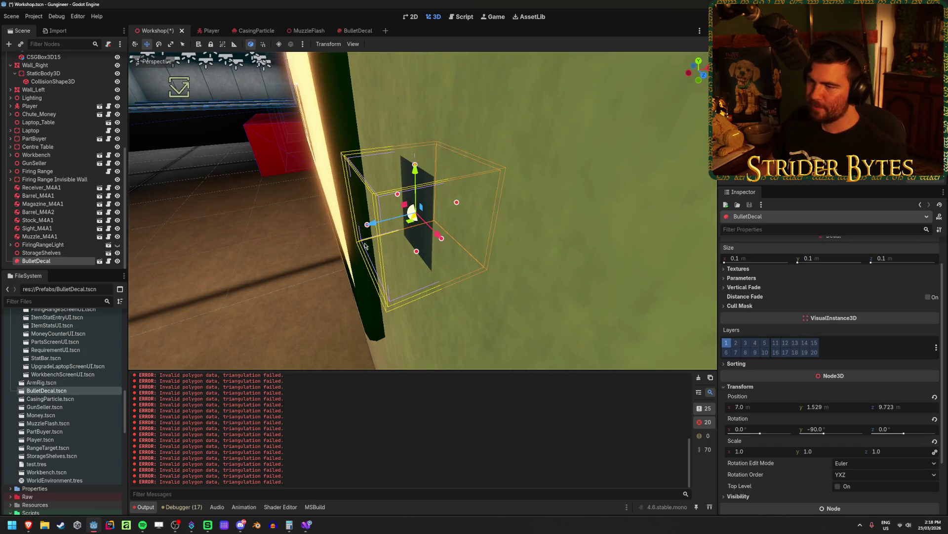
pyautogui.moveTo(371, 223)
pyautogui.mouseDown()
pyautogui.moveTo(320, 236)
pyautogui.moveTo(447, 233)
pyautogui.moveTo(456, 262)
pyautogui.mouseUp()
pyautogui.press('e')
pyautogui.press('w')
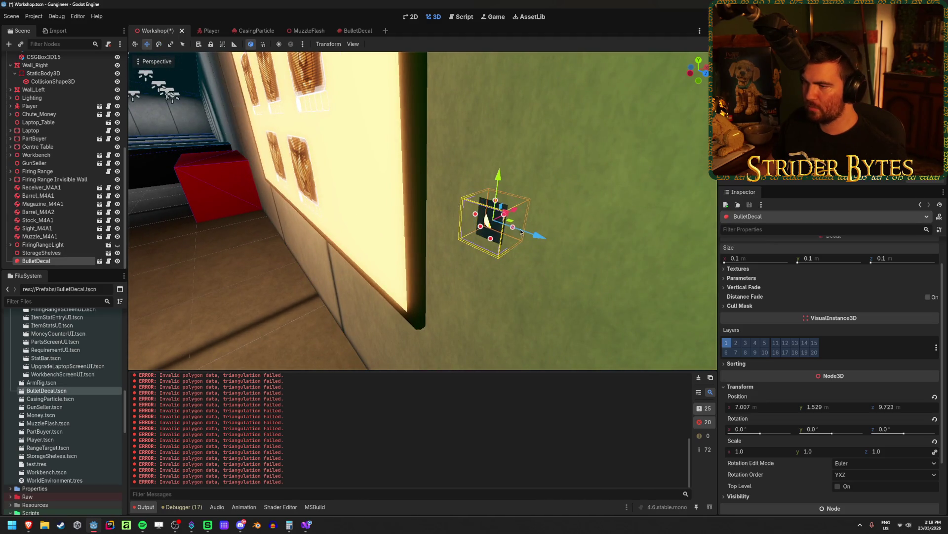
pyautogui.moveTo(529, 239)
pyautogui.mouseDown()
pyautogui.moveTo(447, 196)
pyautogui.moveTo(326, 223)
pyautogui.moveTo(385, 205)
pyautogui.moveTo(368, 222)
pyautogui.moveTo(395, 202)
pyautogui.mouseUp()
pyautogui.click(699, 378)
# Rotate the decal 90° about Z and re-seat it on the wall at 6.924, 1.529, 9.528
pyautogui.scroll(-3, 455, 212)
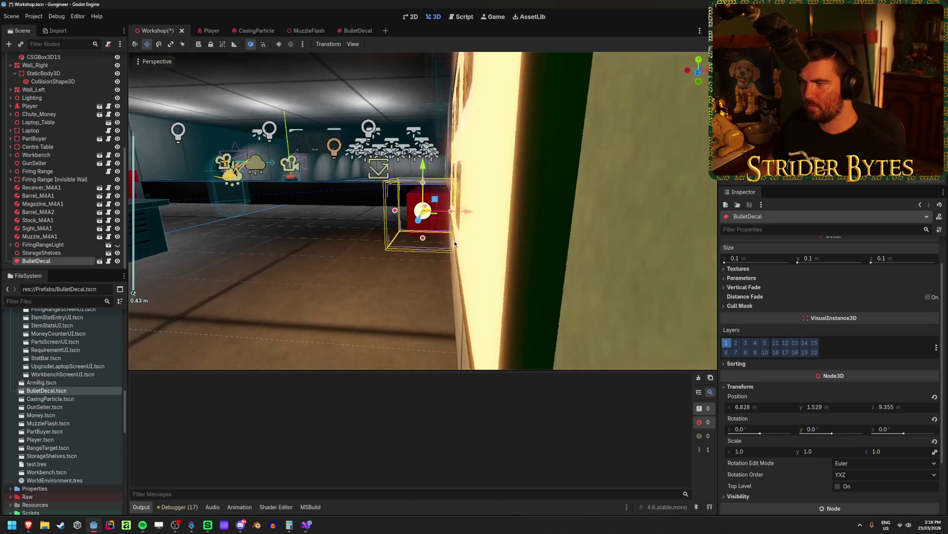
pyautogui.moveTo(513, 211)
pyautogui.mouseDown()
pyautogui.moveTo(551, 214)
pyautogui.moveTo(557, 232)
pyautogui.mouseUp()
pyautogui.scroll(3, 518, 210)
pyautogui.scroll(5, 556, 232)
pyautogui.press('e')
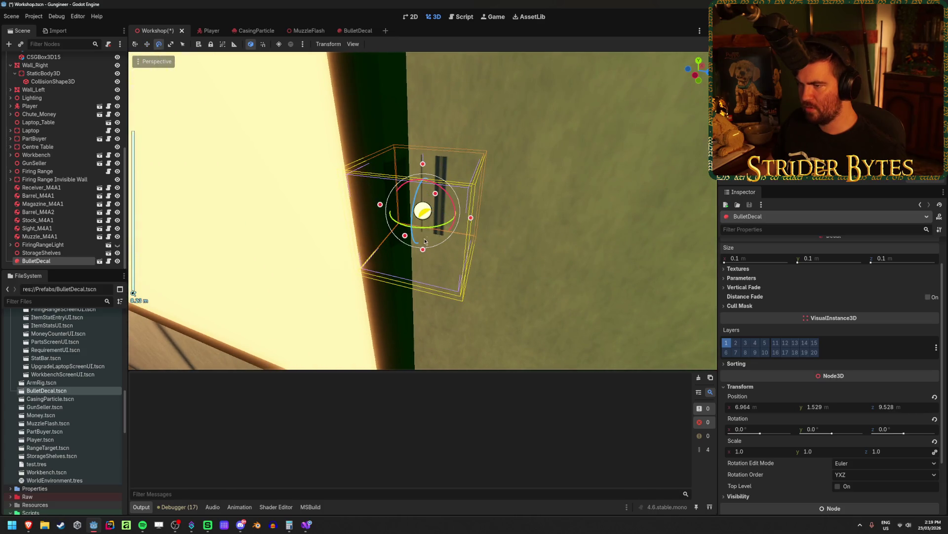
pyautogui.moveTo(430, 237)
pyautogui.mouseDown()
pyautogui.moveTo(394, 277)
pyautogui.moveTo(422, 335)
pyautogui.moveTo(430, 314)
pyautogui.mouseUp()
pyautogui.press('w')
pyautogui.moveTo(357, 223)
pyautogui.mouseDown()
pyautogui.moveTo(348, 226)
pyautogui.moveTo(445, 322)
pyautogui.moveTo(483, 328)
pyautogui.mouseUp()
pyautogui.press('Escape')
pyautogui.press('f')
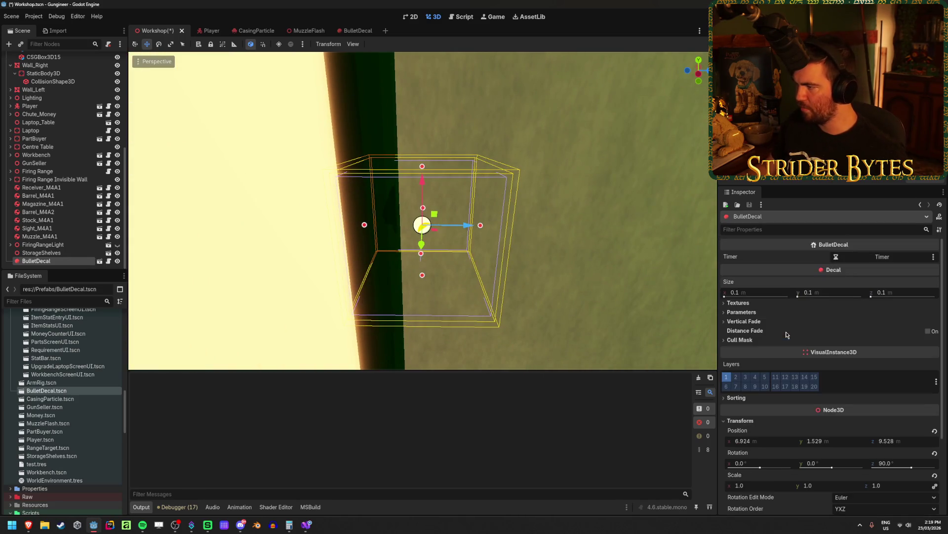
pyautogui.rightClick(749, 286)
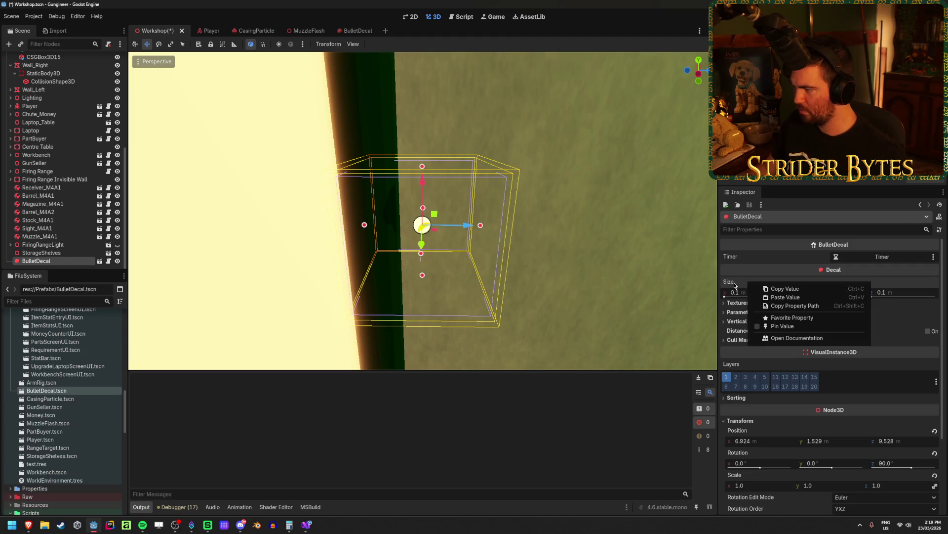
# Pin the decal's Size, try stretching the box, revert it, and unpin Size again
pyautogui.click(763, 327)
pyautogui.moveTo(472, 234); pyautogui.dragTo(583, 241)
pyautogui.press('Escape')
pyautogui.rightClick(747, 283)
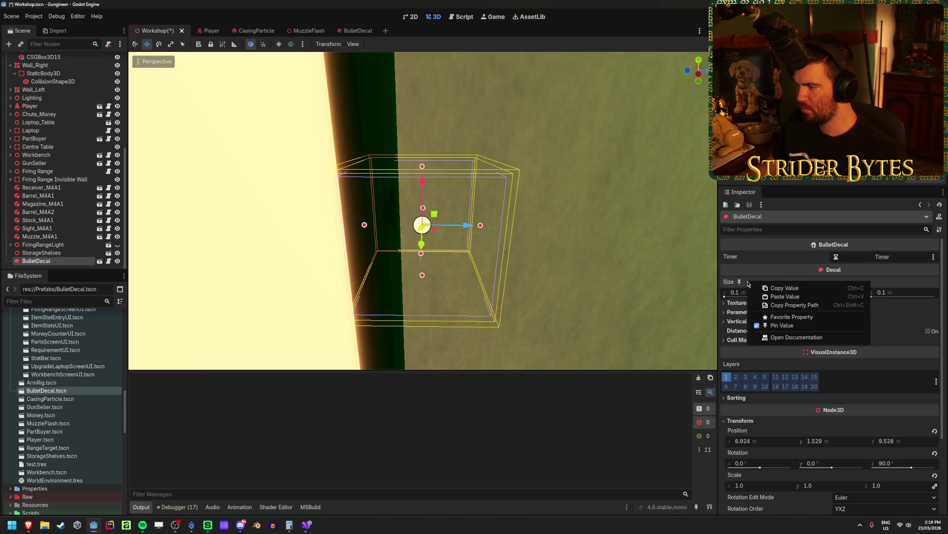
pyautogui.click(750, 327)
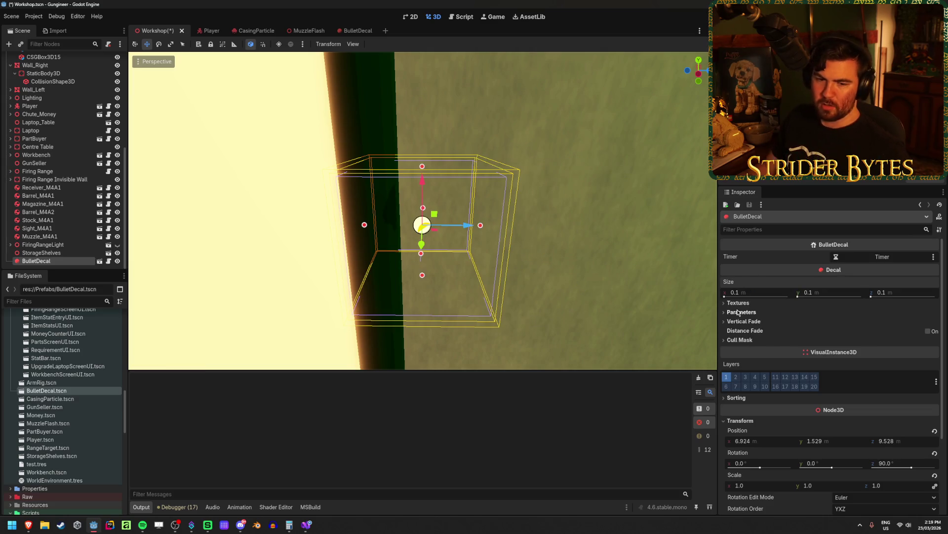
pyautogui.rightClick(760, 286)
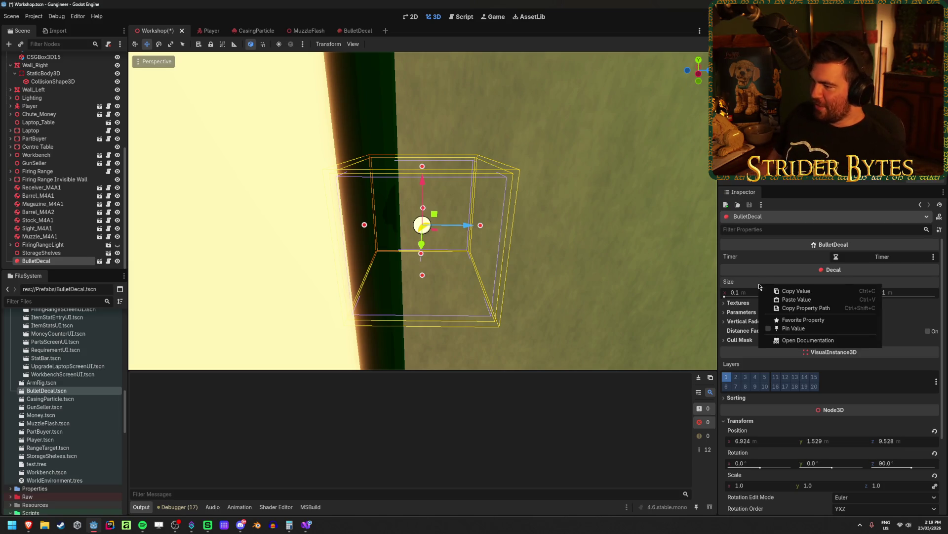
pyautogui.click(750, 284)
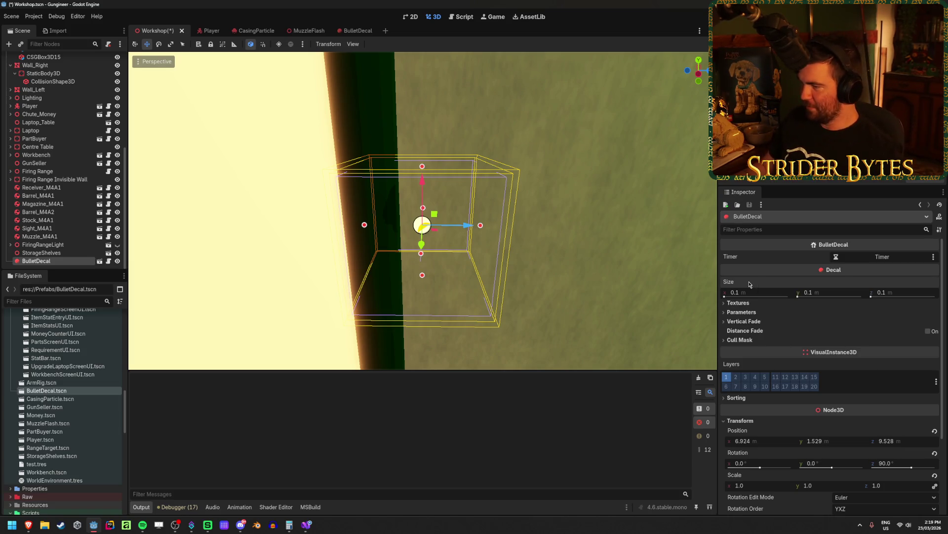
# Move the decal along Z into the wall at 6.991, 1.529, 9.833 and save the scene
pyautogui.moveTo(578, 264); pyautogui.dragTo(554, 250)
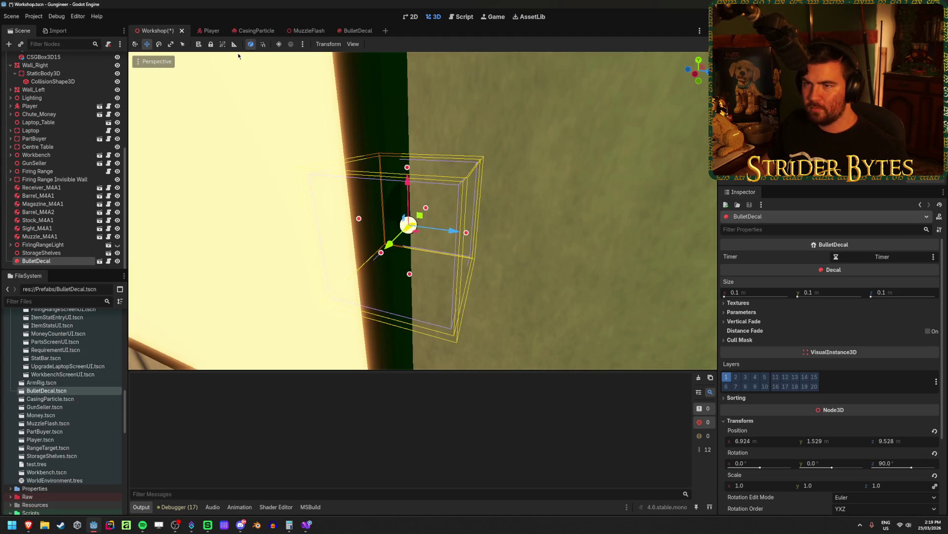
pyautogui.scroll(-4, 468, 231)
pyautogui.moveTo(462, 226)
pyautogui.mouseDown()
pyautogui.moveTo(493, 248)
pyautogui.moveTo(544, 261)
pyautogui.moveTo(411, 255)
pyautogui.mouseUp()
pyautogui.hotkey('ctrl', 's')
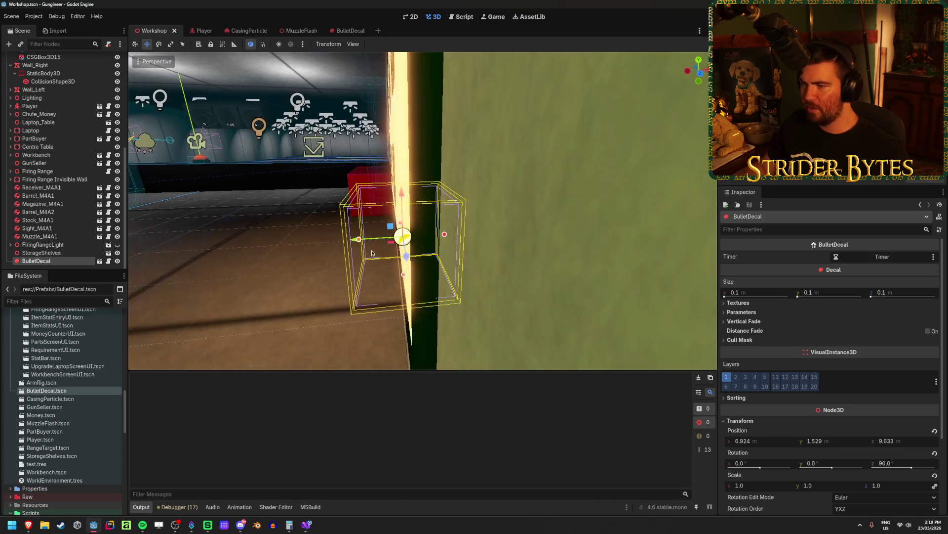
pyautogui.moveTo(345, 269); pyautogui.dragTo(409, 299)
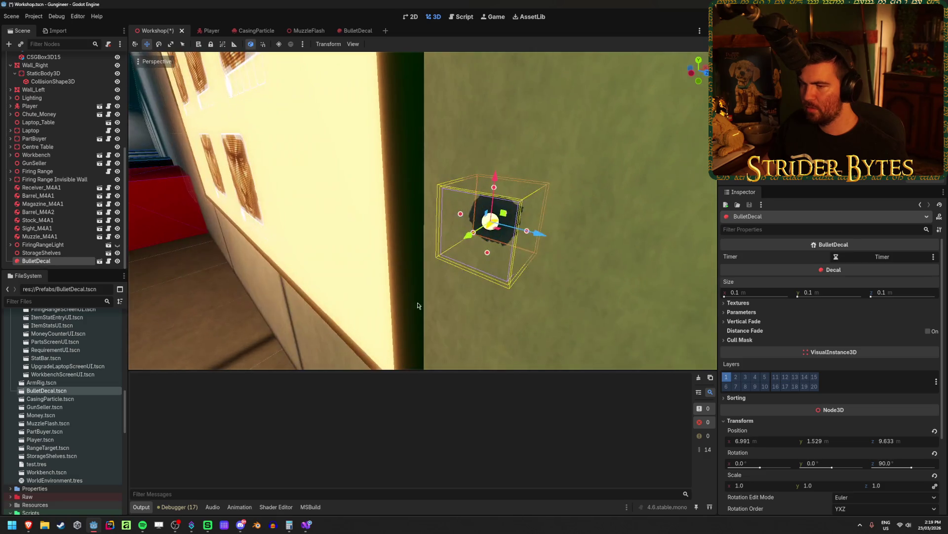
# Select Wall_Right and inspect its collision shape before returning to its properties
pyautogui.click(507, 300)
pyautogui.click(506, 300)
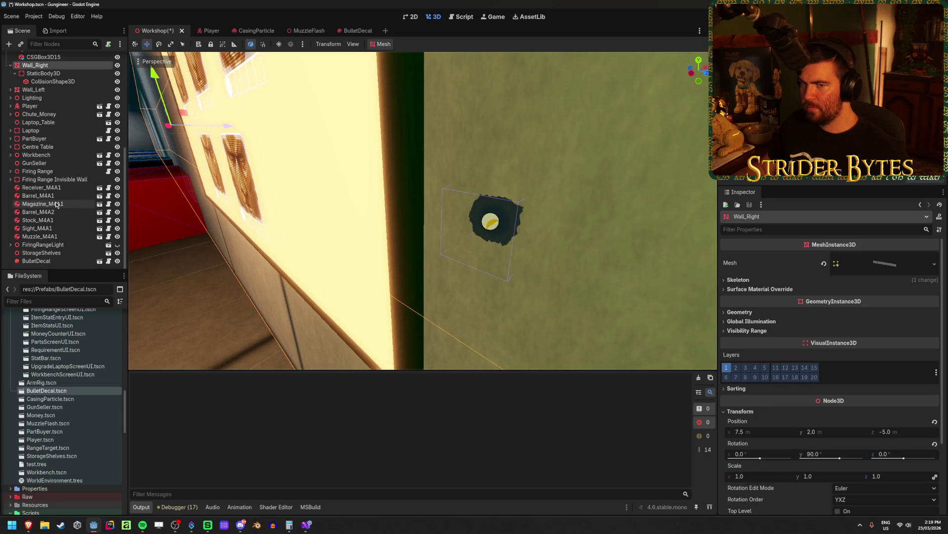
pyautogui.click(39, 81)
pyautogui.click(35, 66)
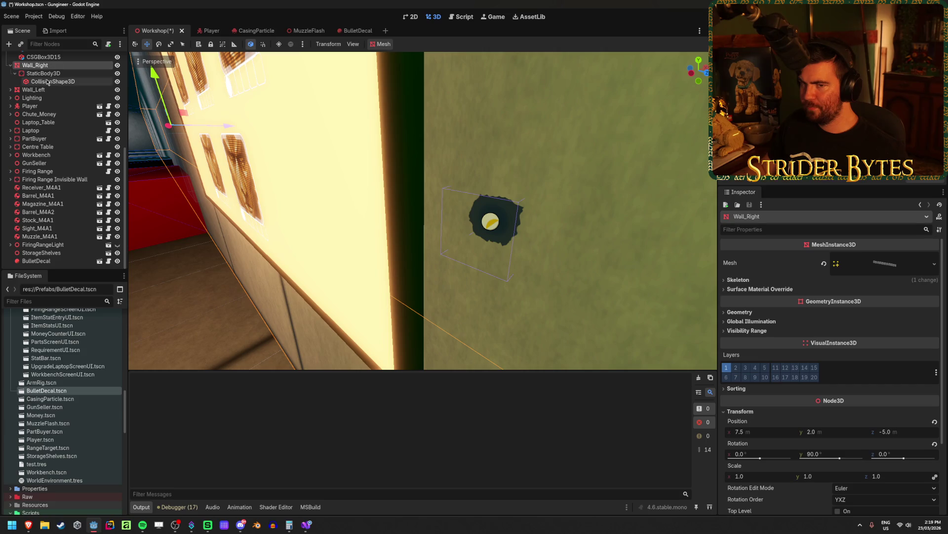
# Toggle the decal's distance fading on and off, then set Normal Fade to 0.5
pyautogui.click(52, 261)
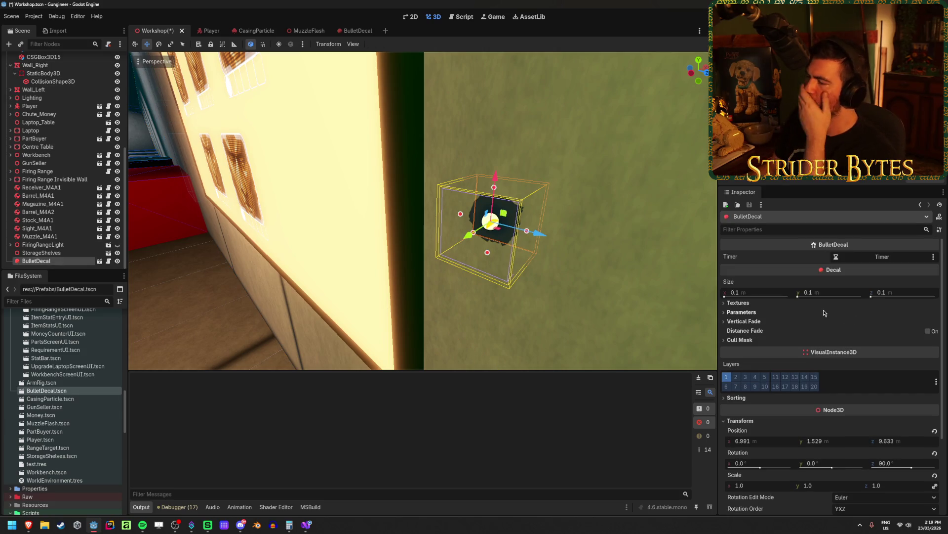
pyautogui.click(750, 323)
pyautogui.click(928, 331)
pyautogui.click(929, 332)
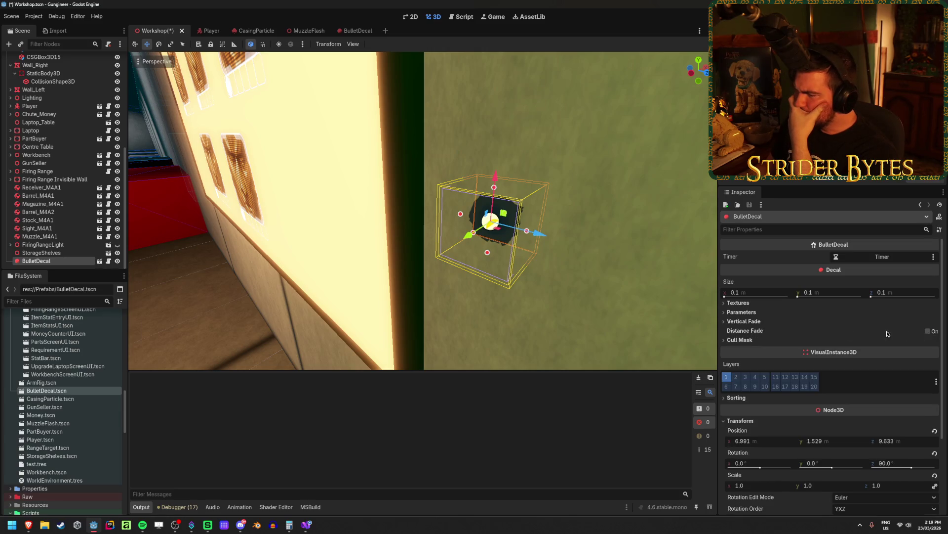
pyautogui.click(747, 314)
pyautogui.click(856, 356)
pyautogui.write('0.5')
pyautogui.press('Return')
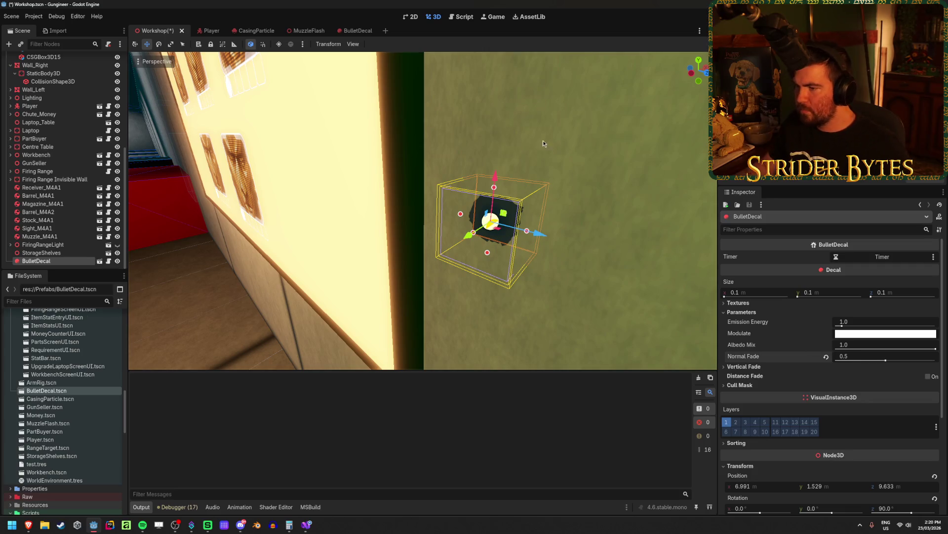
# Reselect the BulletDecal, rotate it about Y to 24.4°, and reset Normal Fade to 0
pyautogui.click(606, 255)
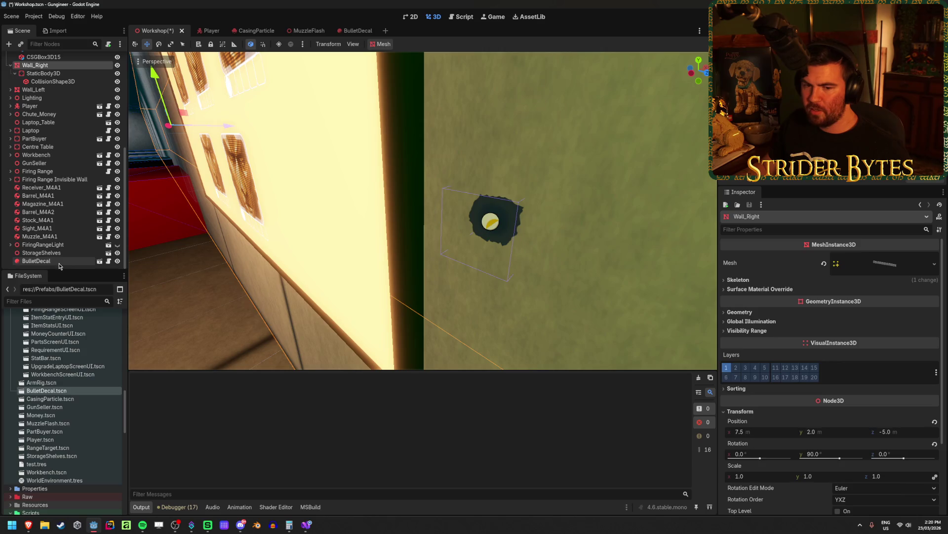
pyautogui.click(36, 261)
pyautogui.press('e')
pyautogui.moveTo(501, 247)
pyautogui.mouseDown()
pyautogui.moveTo(540, 209)
pyautogui.moveTo(526, 242)
pyautogui.moveTo(539, 238)
pyautogui.moveTo(544, 188)
pyautogui.moveTo(377, 228)
pyautogui.moveTo(491, 327)
pyautogui.moveTo(432, 245)
pyautogui.moveTo(441, 297)
pyautogui.mouseUp()
pyautogui.click(826, 356)
# Rotate the decal further about Y, then enter 0 for its Y rotation
pyautogui.moveTo(506, 232)
pyautogui.mouseDown()
pyautogui.moveTo(519, 263)
pyautogui.moveTo(505, 265)
pyautogui.mouseUp()
pyautogui.scroll(-3, 857, 439)
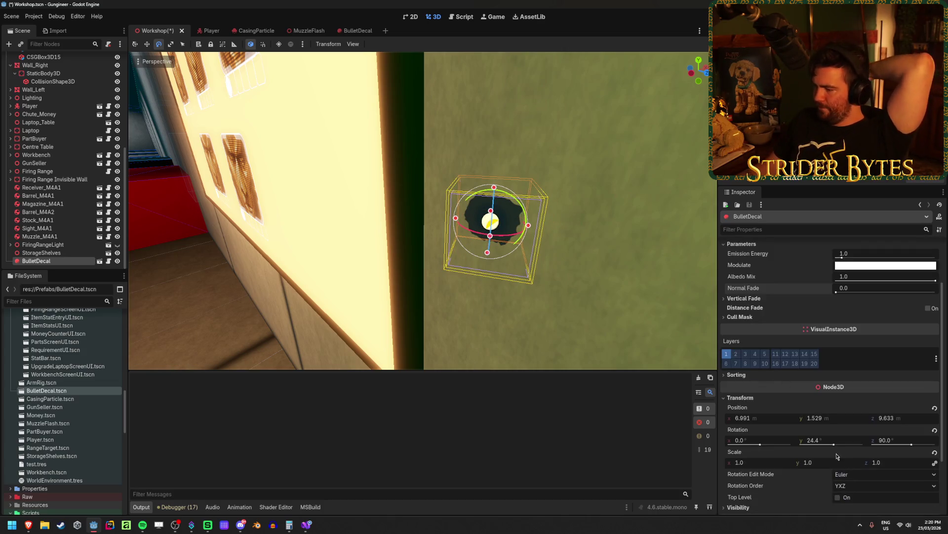
pyautogui.click(822, 440)
pyautogui.write('0')
pyautogui.press('Return')
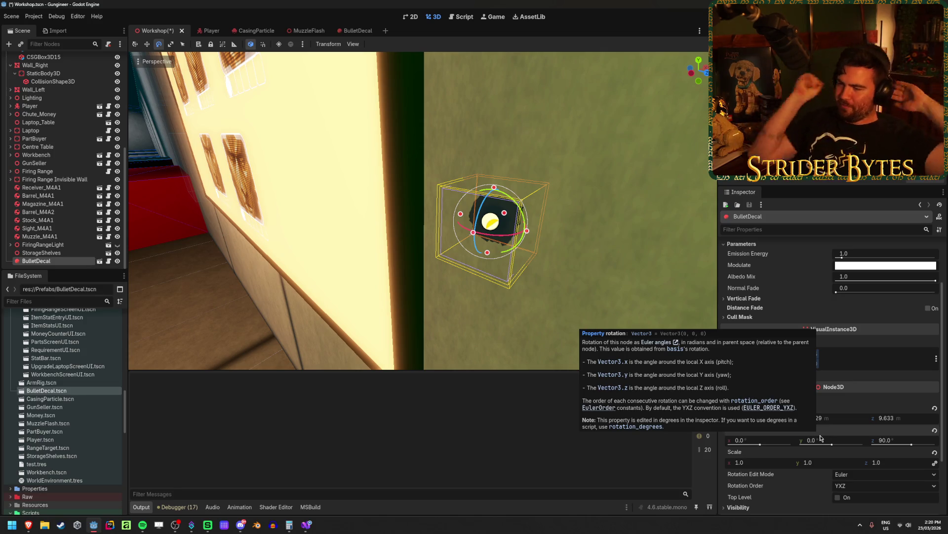
# Set the decal's Z rotation to 0, then to 90°
pyautogui.press('w')
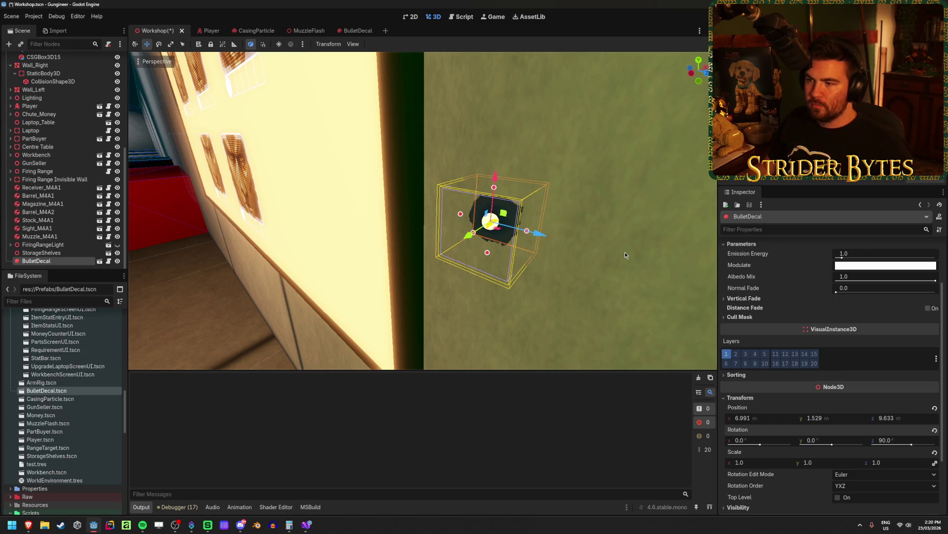
pyautogui.click(898, 440)
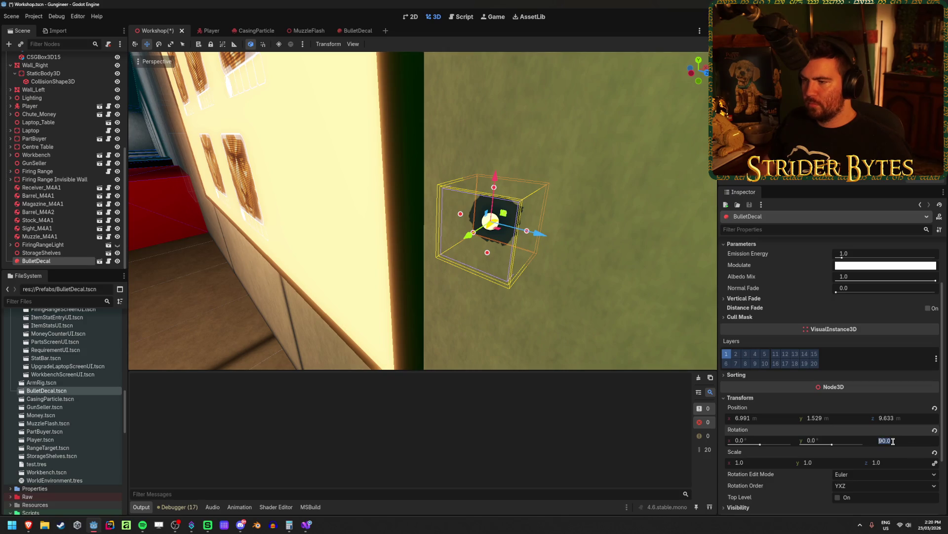
pyautogui.write('0')
pyautogui.press('Return')
pyautogui.click(889, 440)
pyautogui.write('90')
pyautogui.press('Return')
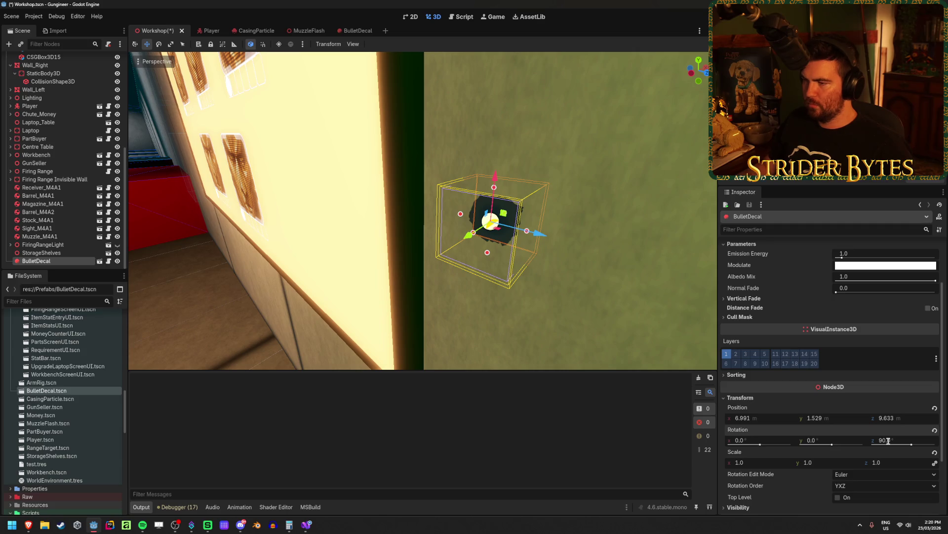
# Nudge Z rotation to 96, restore it to 90°, and save the Workshop scene
pyautogui.moveTo(892, 444); pyautogui.dragTo(911, 447)
pyautogui.click(910, 444)
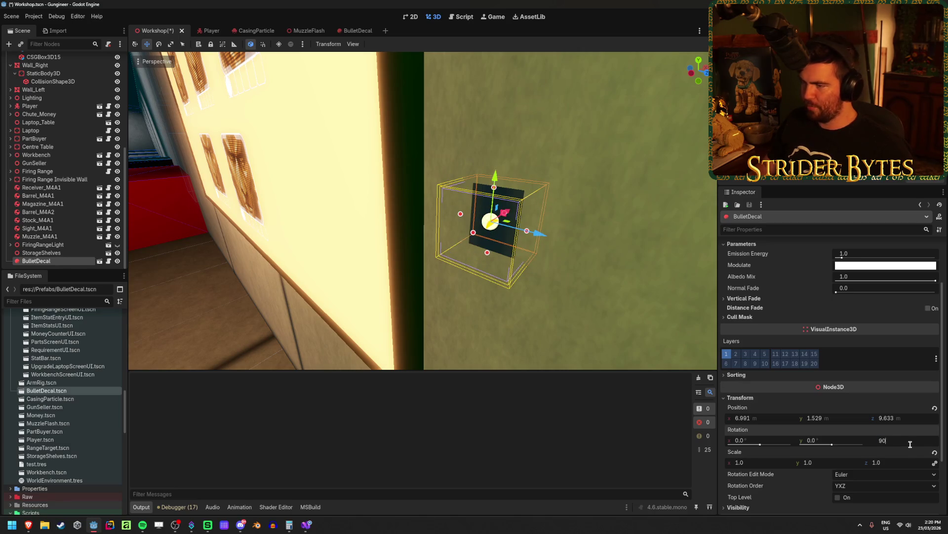
pyautogui.press('Return')
pyautogui.hotkey('ctrl', 's')
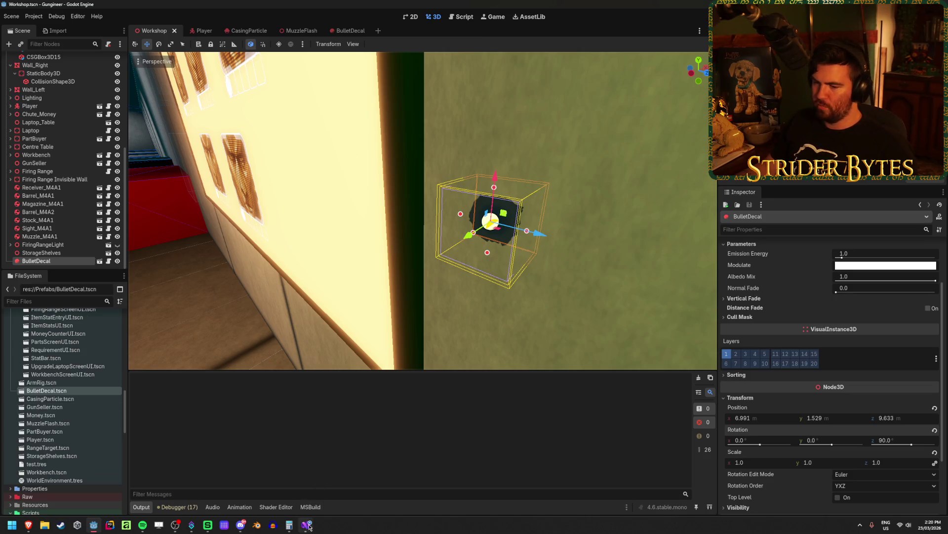
pyautogui.moveTo(309, 527)
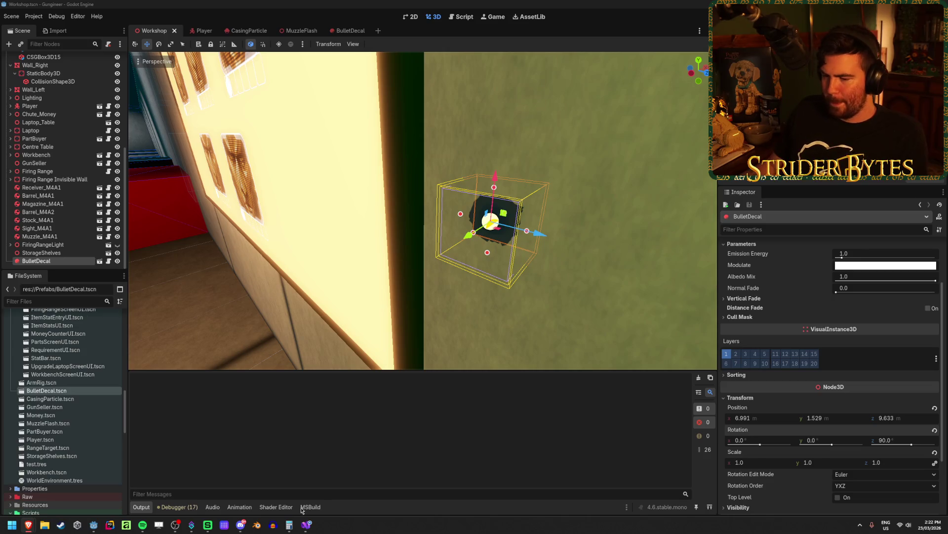
# Delete the commented-out transform line in GunController.cs and save the script
pyautogui.click(306, 524)
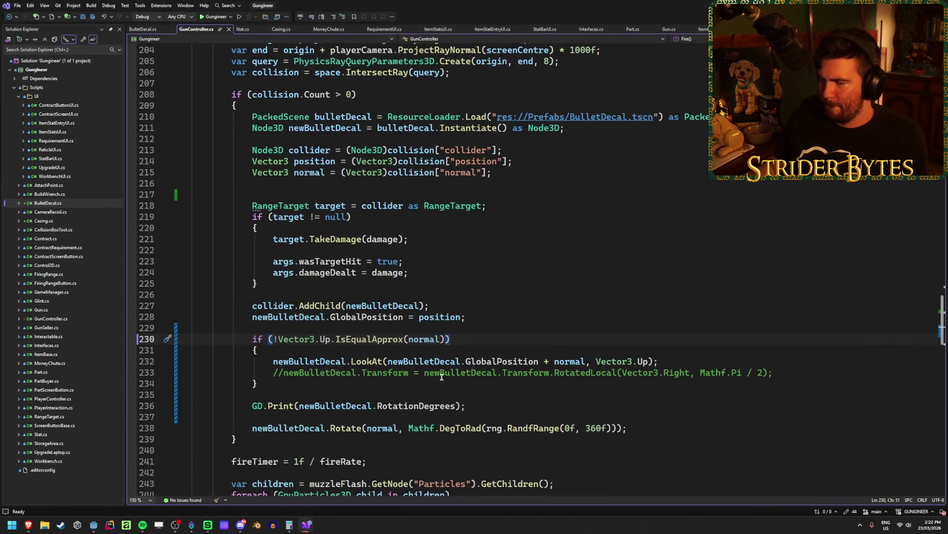
pyautogui.moveTo(774, 372); pyautogui.dragTo(272, 373)
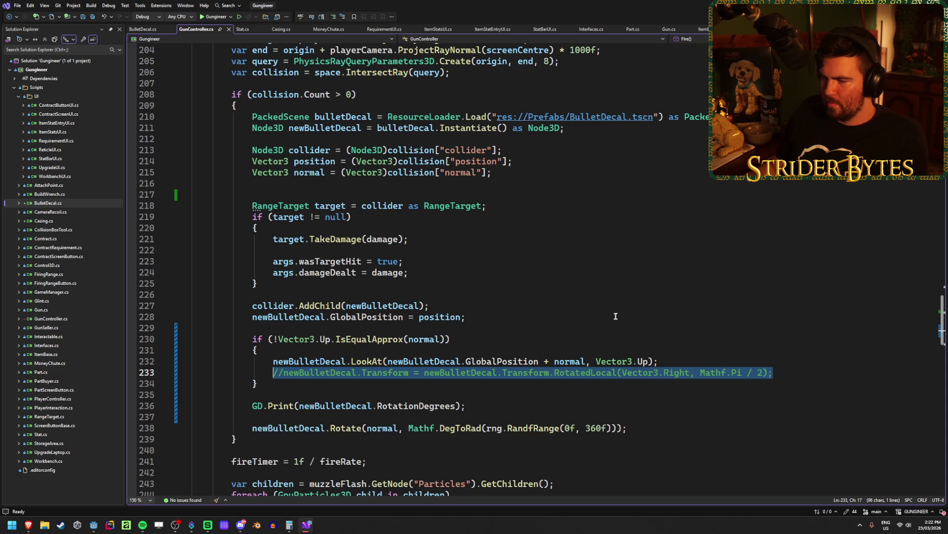
pyautogui.press('BackSpace')
pyautogui.press('BackSpace')
pyautogui.press('BackSpace')
pyautogui.hotkey('ctrl', 's')
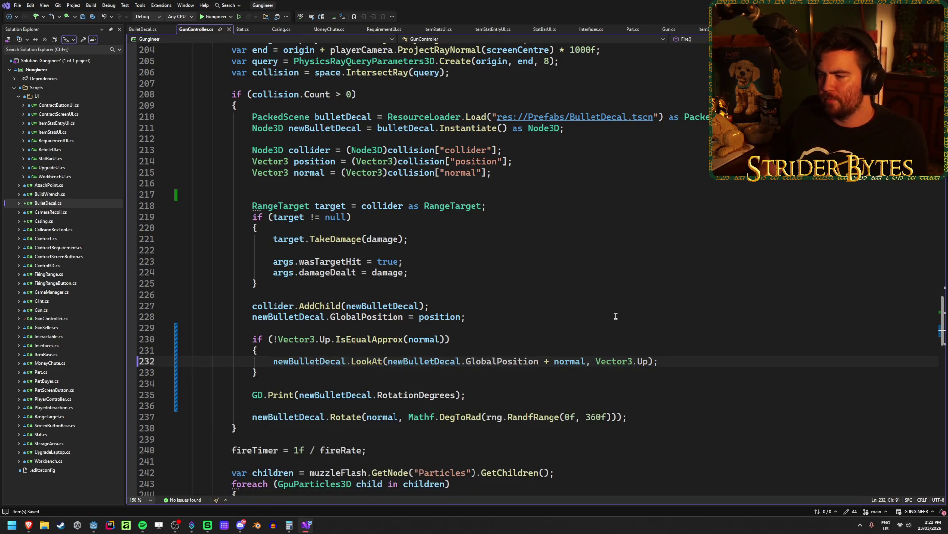
# Delete the whole LookAt if-block and begin typing newBulletDecal.Ba
pyautogui.moveTo(310, 368); pyautogui.dragTo(151, 340)
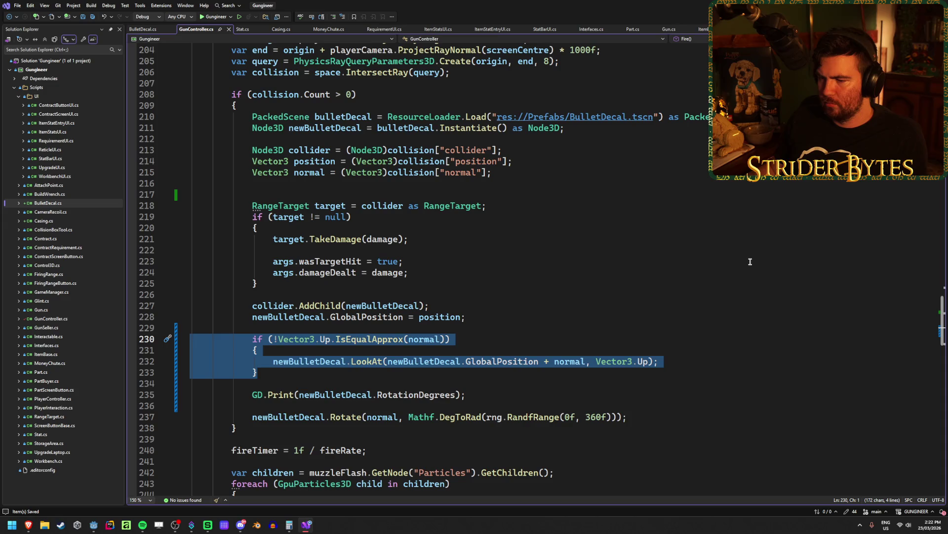
pyautogui.press('BackSpace')
pyautogui.press('BackSpace')
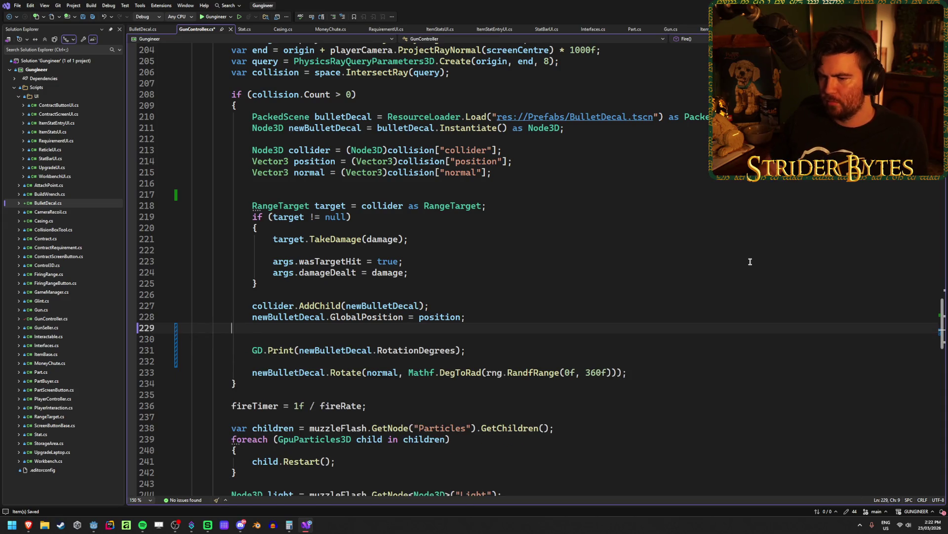
pyautogui.write('n')
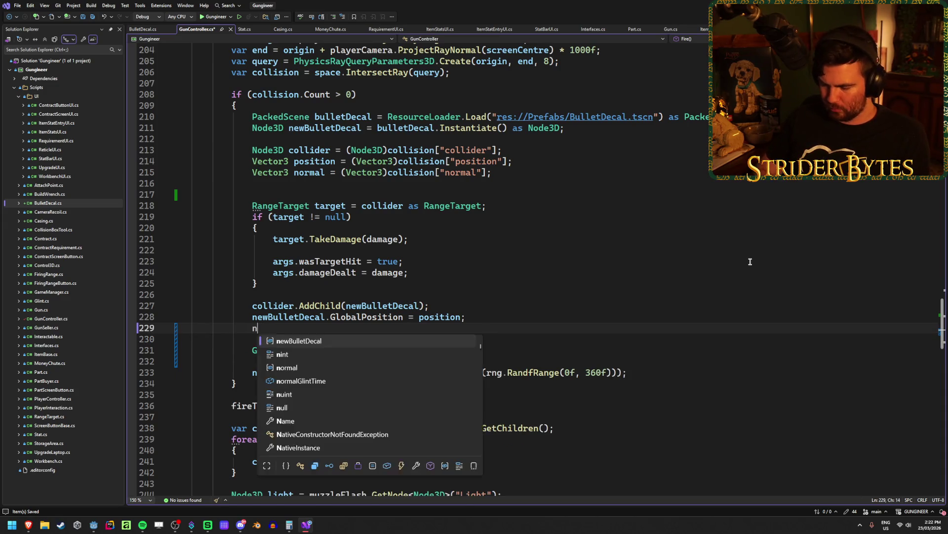
pyautogui.write('ewBulletDecal.Bas')
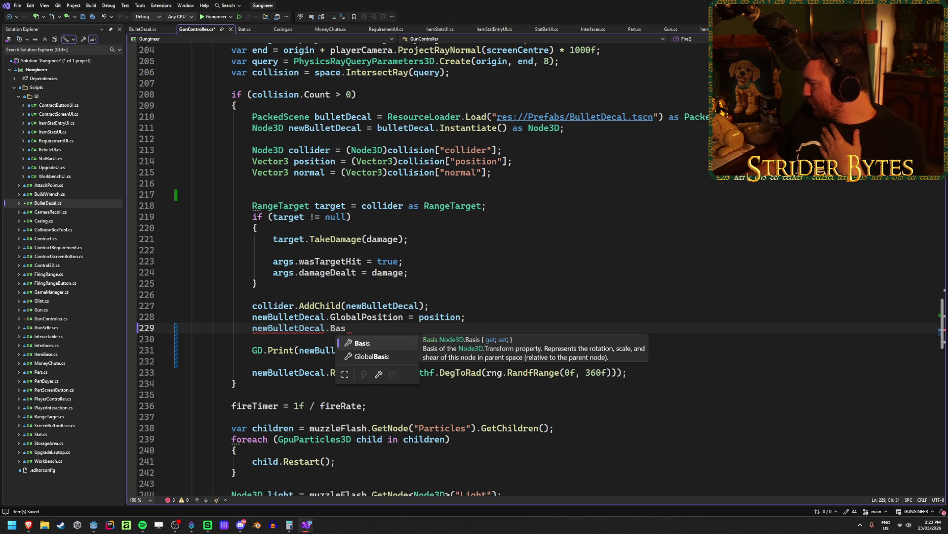
# Dismiss the IntelliSense list, leaving newBulletDecal.Bas partly typed on line 229
pyautogui.press('Escape')
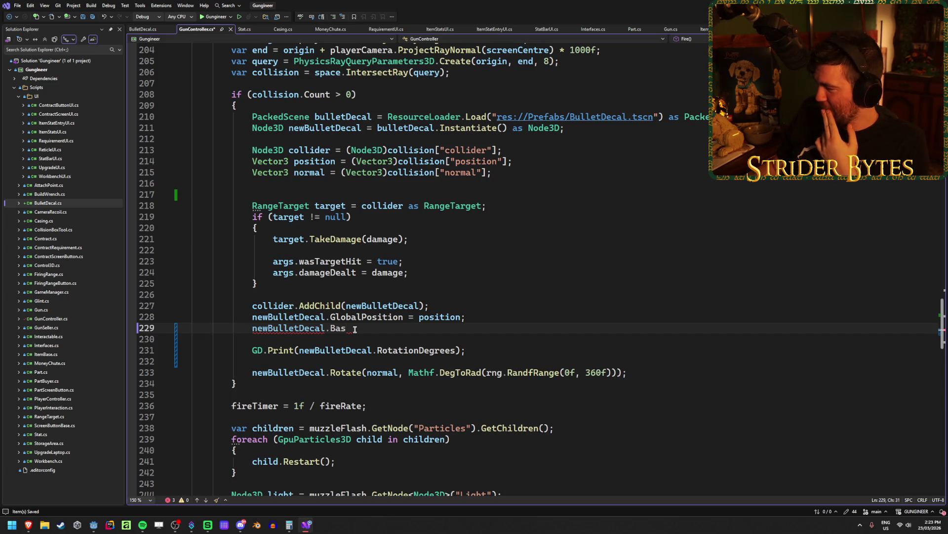
pyautogui.moveTo(351, 328)
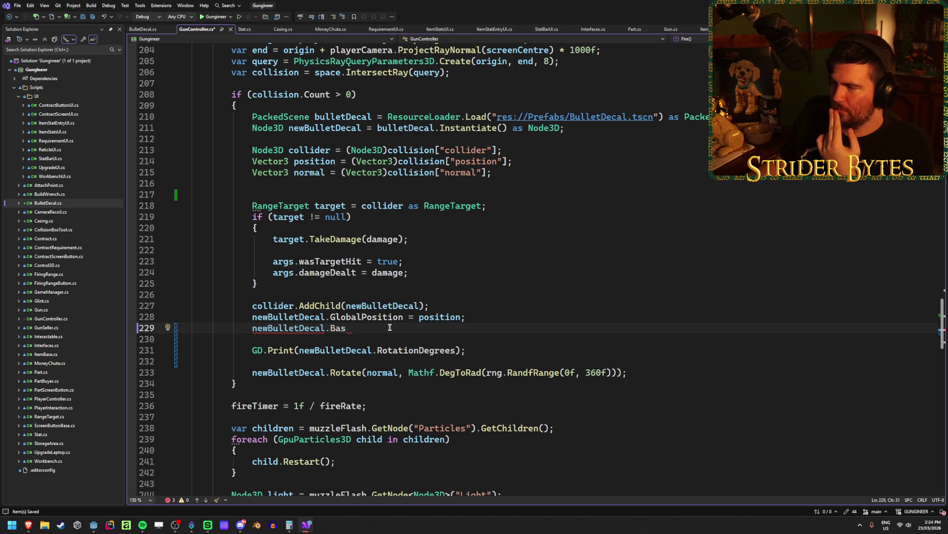
# Replace the unfinished member after newBulletDecal on line 229 with 'Rota' to begin a rotation call
pyautogui.moveTo(424, 328); pyautogui.dragTo(252, 331)
pyautogui.click(363, 328)
pyautogui.press('BackSpace')
pyautogui.press('BackSpace')
pyautogui.press('BackSpace')
pyautogui.write('Rota')
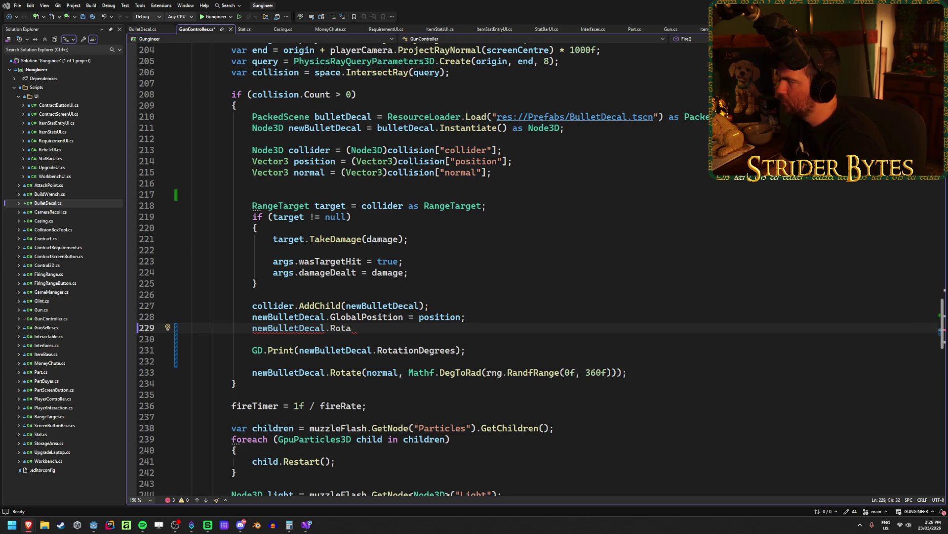
pyautogui.hotkey('alt', 'Tab')
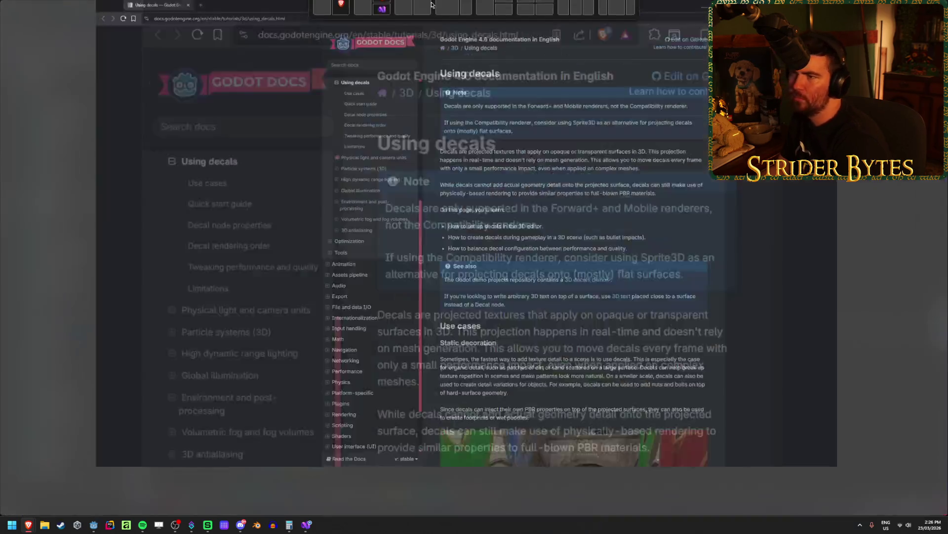
pyautogui.scroll(-3, 642, 261)
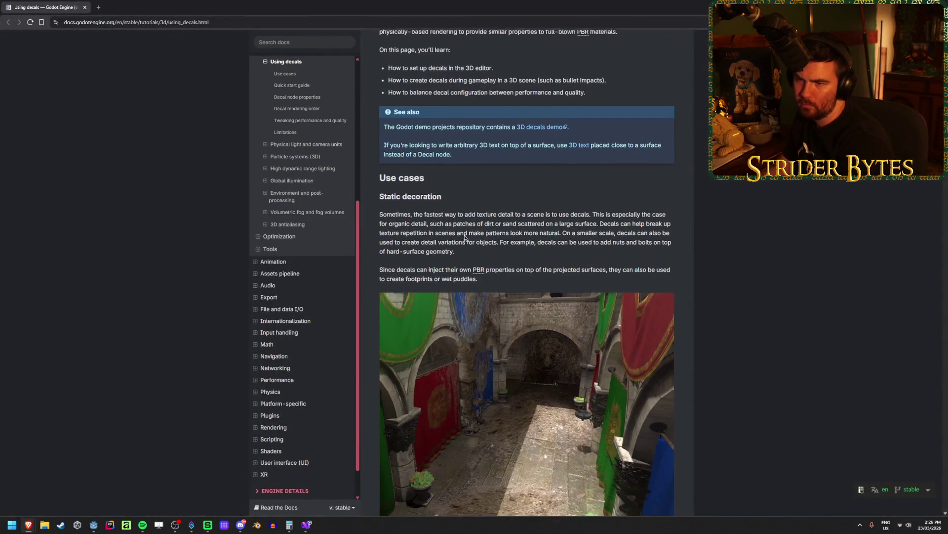
pyautogui.scroll(2, 319, 180)
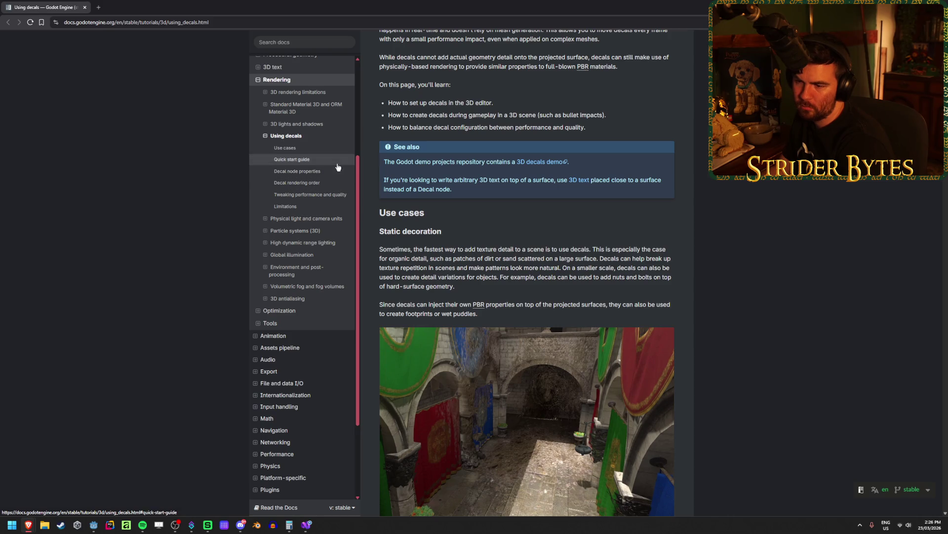
pyautogui.click(302, 159)
pyautogui.moveTo(583, 187); pyautogui.dragTo(544, 98)
pyautogui.click(548, 165)
pyautogui.moveTo(548, 164)
pyautogui.mouseDown()
pyautogui.moveTo(390, 118)
pyautogui.moveTo(645, 128)
pyautogui.moveTo(475, 129)
pyautogui.moveTo(548, 138)
pyautogui.moveTo(446, 127)
pyautogui.moveTo(574, 130)
pyautogui.mouseUp()
pyautogui.click(635, 136)
pyautogui.click(542, 135)
pyautogui.click(437, 137)
pyautogui.moveTo(389, 128)
pyautogui.mouseDown()
pyautogui.moveTo(667, 137)
pyautogui.moveTo(497, 126)
pyautogui.mouseUp()
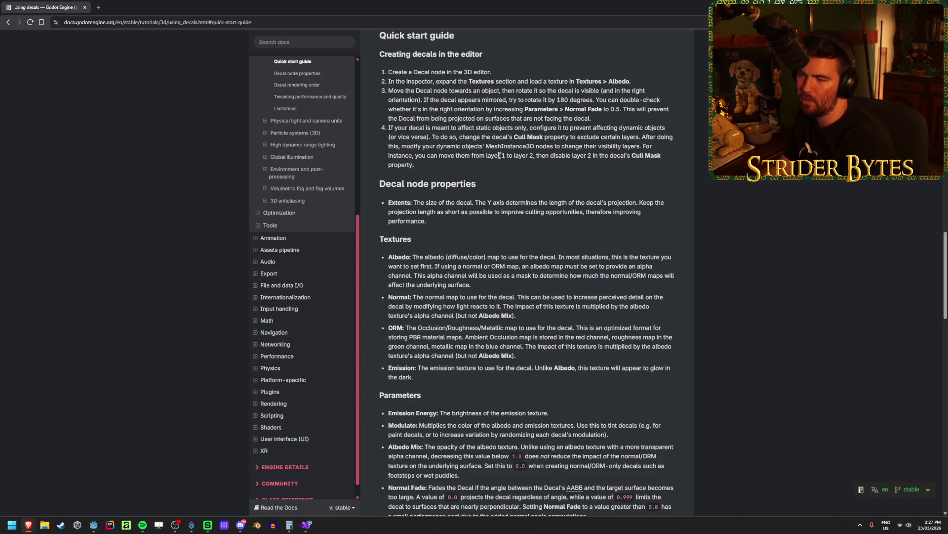
pyautogui.click(307, 525)
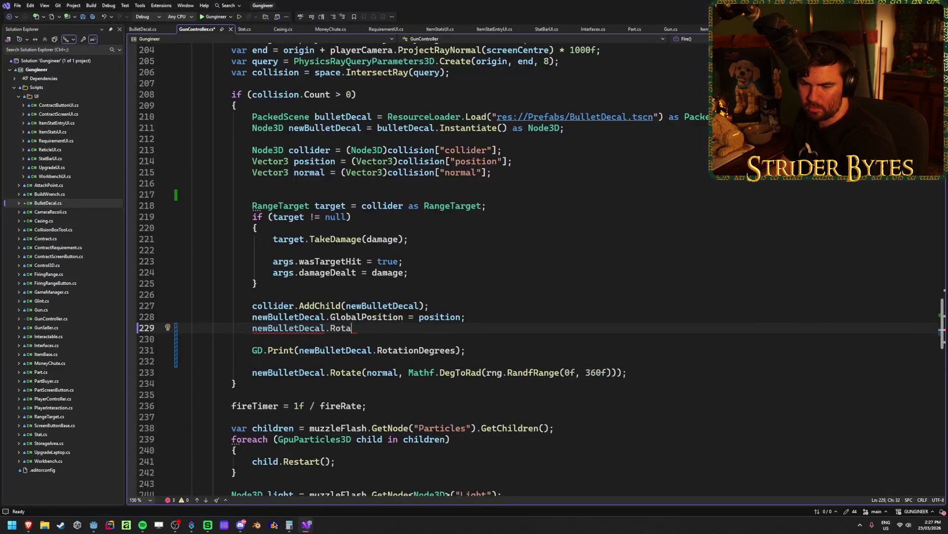
pyautogui.click(93, 524)
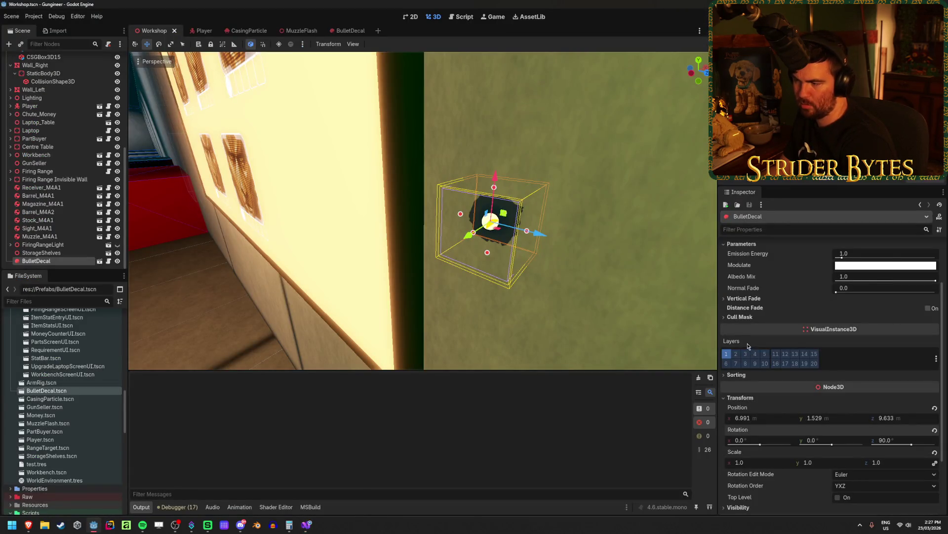
# Disable one Cull Mask layer on the BulletDecal and stretch its height to 0.227 m
pyautogui.scroll(3, 749, 346)
pyautogui.click(741, 385)
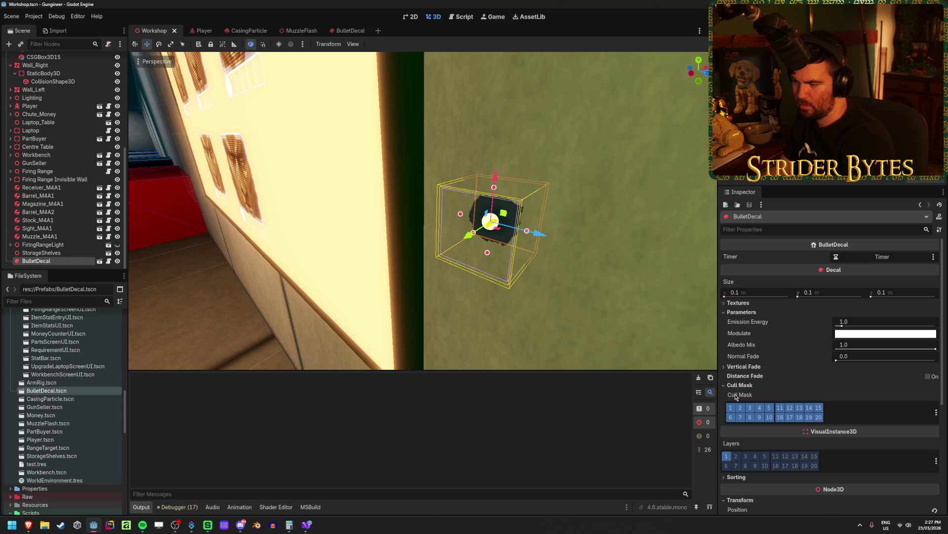
pyautogui.moveTo(736, 397)
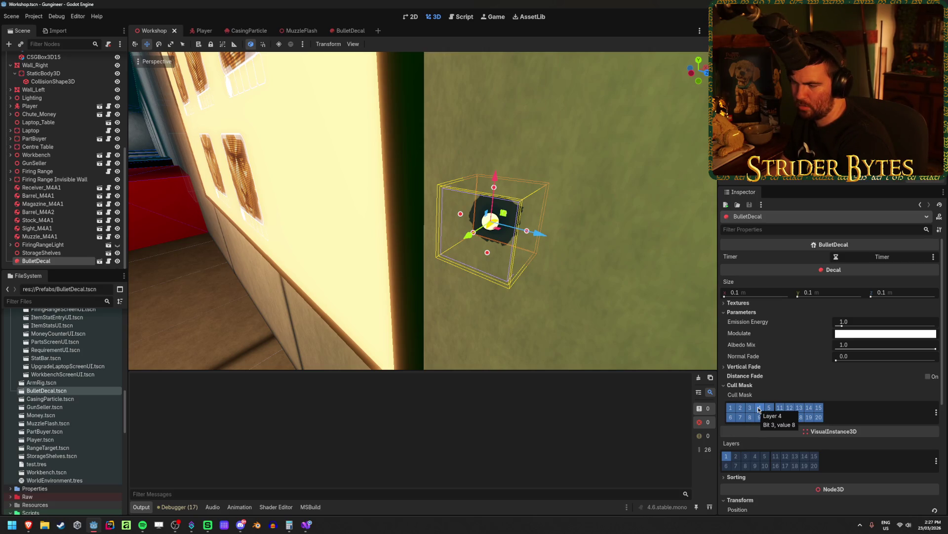
pyautogui.click(741, 410)
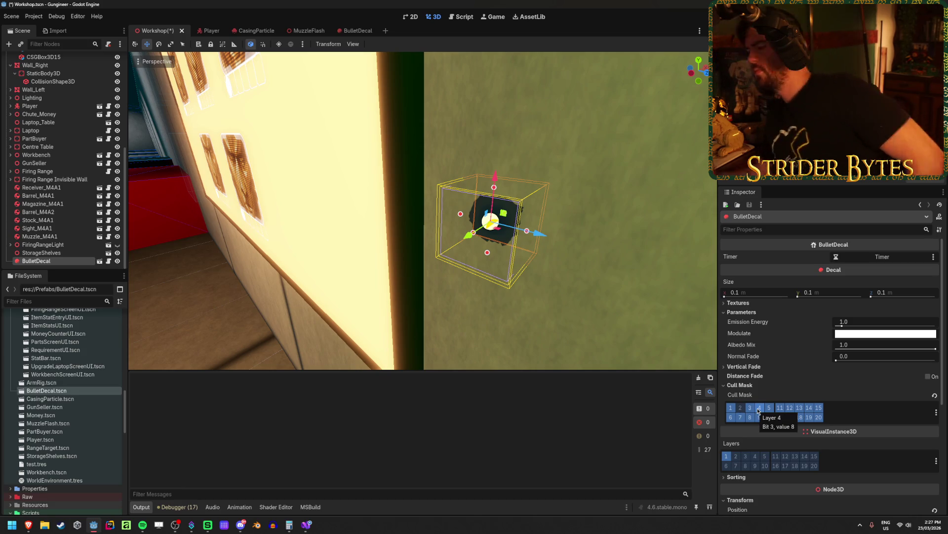
pyautogui.moveTo(546, 284)
pyautogui.mouseDown()
pyautogui.moveTo(497, 266)
pyautogui.moveTo(451, 277)
pyautogui.moveTo(519, 266)
pyautogui.moveTo(453, 284)
pyautogui.mouseUp()
pyautogui.click(554, 255)
# Undo the height stretch and move the BulletDecal onto the edge of the green door frame
pyautogui.press('f')
pyautogui.moveTo(492, 214)
pyautogui.mouseDown()
pyautogui.moveTo(326, 225)
pyautogui.moveTo(346, 223)
pyautogui.moveTo(299, 245)
pyautogui.moveTo(321, 264)
pyautogui.moveTo(288, 283)
pyautogui.moveTo(258, 232)
pyautogui.moveTo(223, 239)
pyautogui.moveTo(318, 226)
pyautogui.mouseUp()
pyautogui.press('f')
pyautogui.moveTo(420, 231)
pyautogui.mouseDown()
pyautogui.moveTo(585, 171)
pyautogui.moveTo(531, 192)
pyautogui.mouseUp()
pyautogui.press('f')
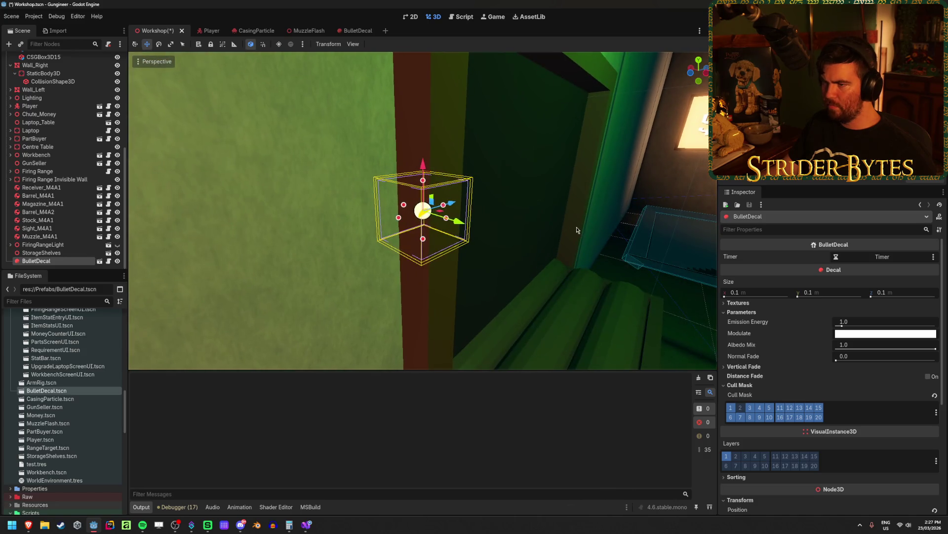
pyautogui.moveTo(468, 218); pyautogui.dragTo(540, 224)
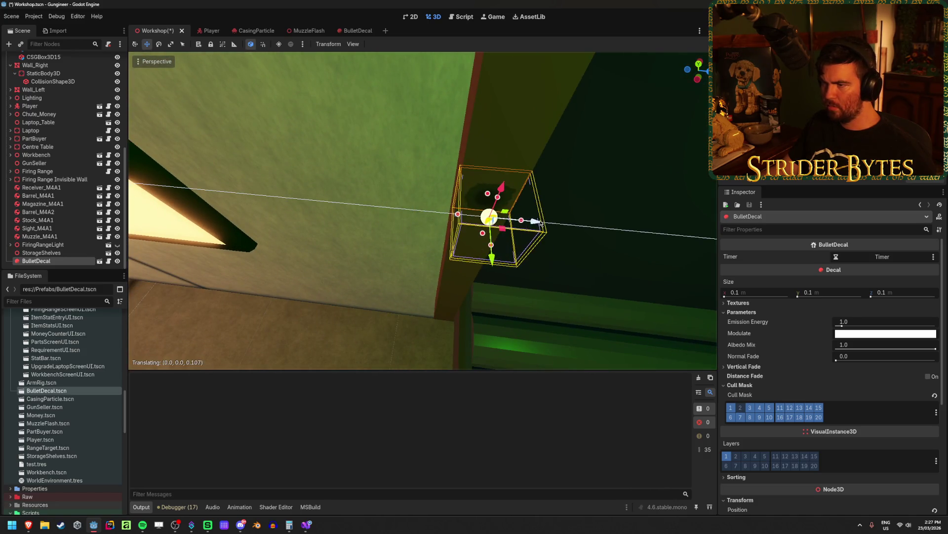
pyautogui.moveTo(446, 243)
pyautogui.mouseDown()
pyautogui.moveTo(474, 239)
pyautogui.moveTo(434, 278)
pyautogui.moveTo(492, 264)
pyautogui.mouseUp()
pyautogui.press('f')
pyautogui.moveTo(430, 298)
pyautogui.mouseDown()
pyautogui.moveTo(394, 267)
pyautogui.moveTo(489, 253)
pyautogui.mouseUp()
pyautogui.moveTo(473, 211); pyautogui.dragTo(494, 213)
pyautogui.scroll(3, 515, 263)
pyautogui.moveTo(515, 263)
pyautogui.mouseDown()
pyautogui.moveTo(489, 277)
pyautogui.moveTo(484, 284)
pyautogui.moveTo(494, 289)
pyautogui.moveTo(474, 287)
pyautogui.moveTo(517, 288)
pyautogui.moveTo(494, 289)
pyautogui.moveTo(505, 288)
pyautogui.mouseUp()
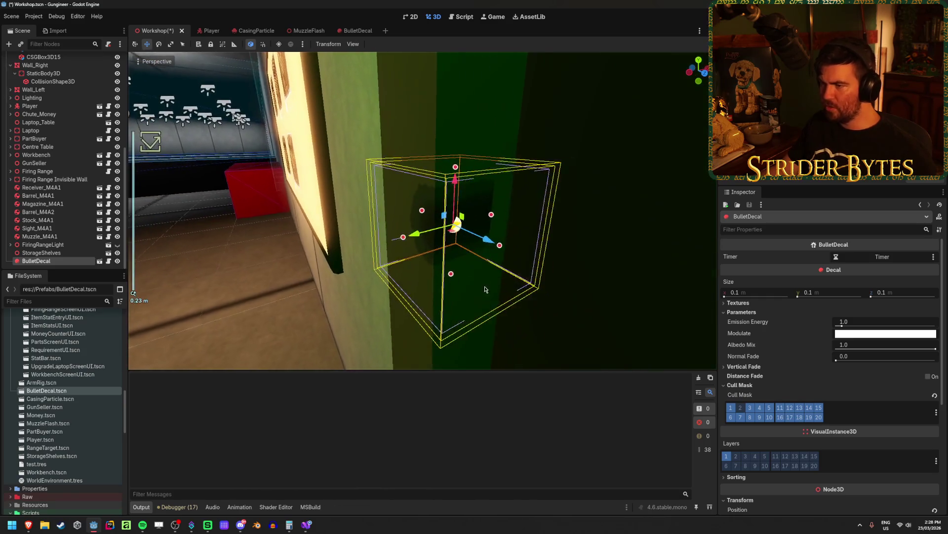
pyautogui.scroll(1, 504, 288)
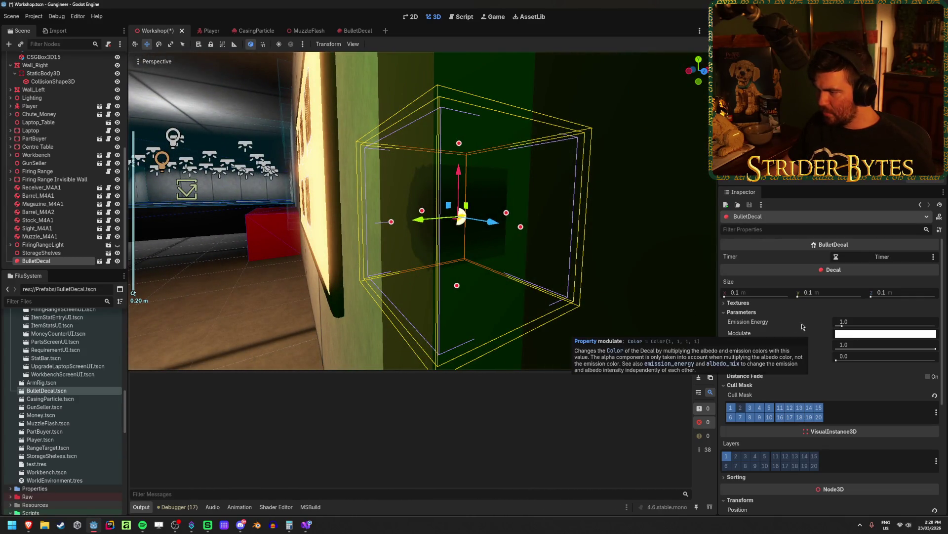
# Try a Normal Fade of about 0.999 on the decal, then revert it to 0.0
pyautogui.moveTo(843, 362)
pyautogui.mouseDown()
pyautogui.moveTo(936, 360)
pyautogui.moveTo(790, 355)
pyautogui.moveTo(936, 360)
pyautogui.mouseUp()
pyautogui.press('e')
pyautogui.moveTo(444, 237)
pyautogui.mouseDown()
pyautogui.moveTo(592, 297)
pyautogui.moveTo(540, 275)
pyautogui.moveTo(641, 273)
pyautogui.moveTo(574, 278)
pyautogui.mouseUp()
pyautogui.press('w')
pyautogui.hotkey('ctrl', 'z')
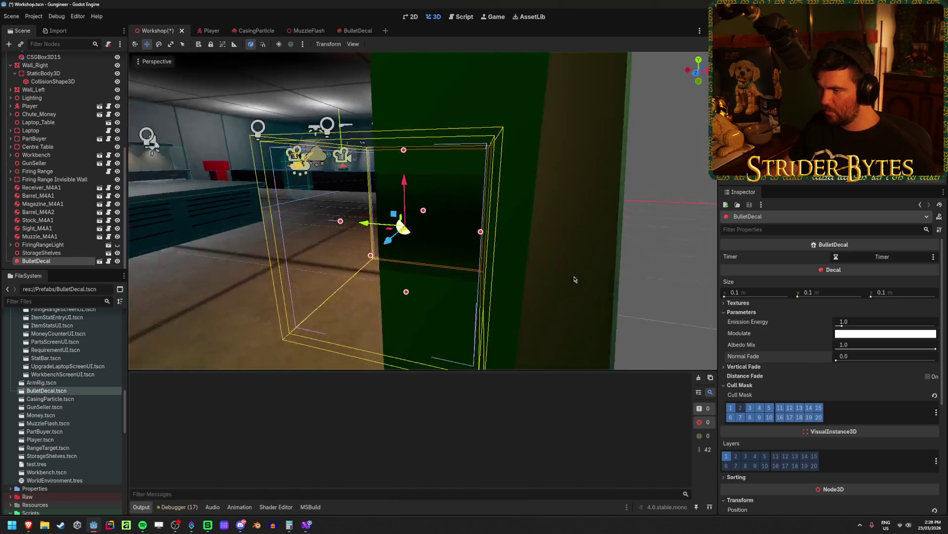
pyautogui.scroll(-5, 521, 290)
pyautogui.scroll(6, 499, 284)
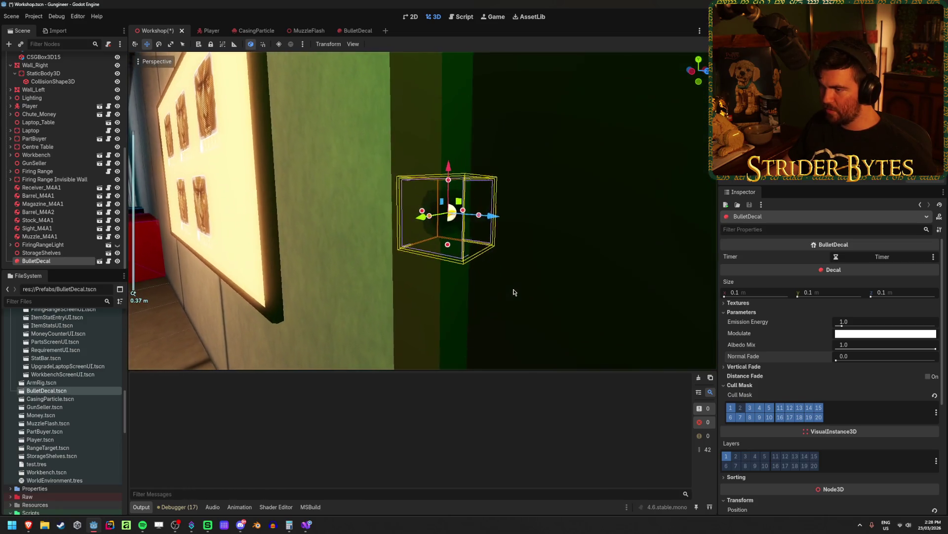
pyautogui.moveTo(514, 292)
pyautogui.mouseDown()
pyautogui.moveTo(525, 275)
pyautogui.moveTo(516, 258)
pyautogui.moveTo(400, 307)
pyautogui.moveTo(502, 319)
pyautogui.moveTo(557, 312)
pyautogui.moveTo(593, 287)
pyautogui.moveTo(621, 303)
pyautogui.mouseUp()
# Enter 1 for the decal's Normal Fade so it becomes 0.999, and save the Workshop scene
pyautogui.scroll(3, 543, 313)
pyautogui.click(855, 354)
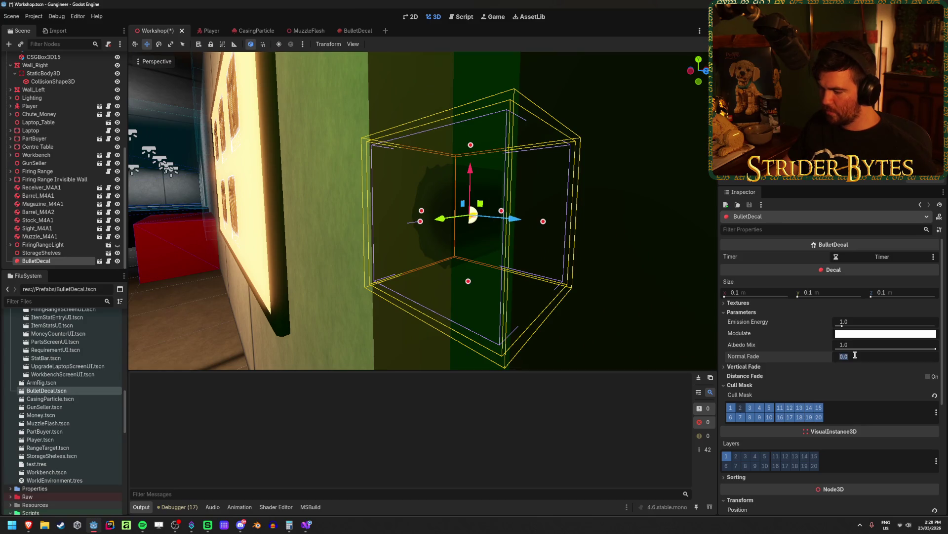
pyautogui.write('1')
pyautogui.press('Return')
pyautogui.hotkey('ctrl', 's')
pyautogui.moveTo(517, 302)
pyautogui.mouseDown()
pyautogui.moveTo(581, 332)
pyautogui.moveTo(493, 303)
pyautogui.mouseUp()
pyautogui.scroll(-5, 489, 305)
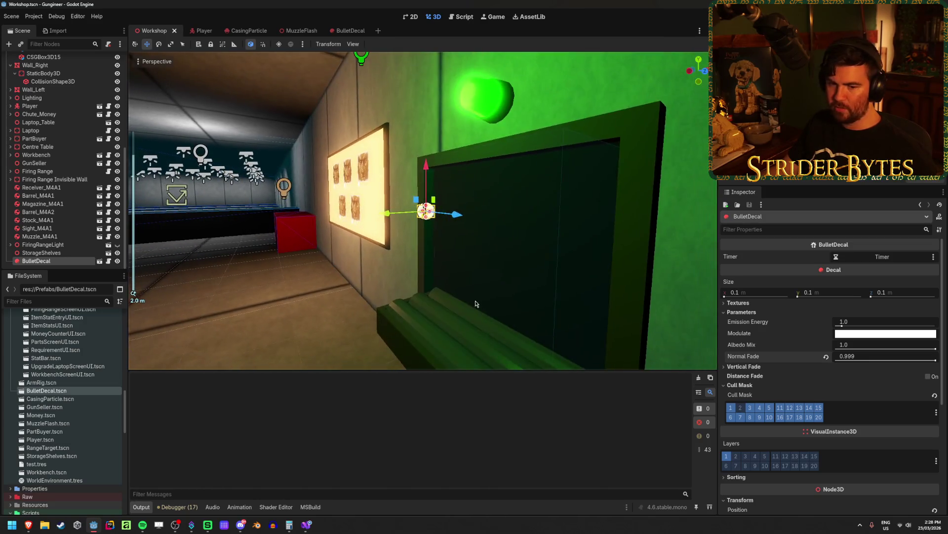
pyautogui.scroll(10, 478, 305)
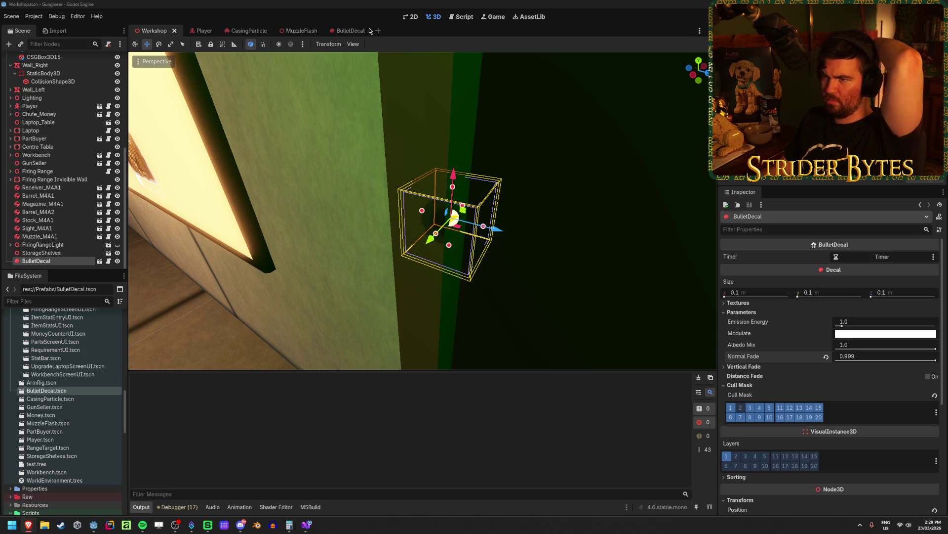
# Open the BulletDecal prefab scene and inspect the decal box in the viewport
pyautogui.click(348, 30)
pyautogui.moveTo(332, 77); pyautogui.dragTo(606, 238)
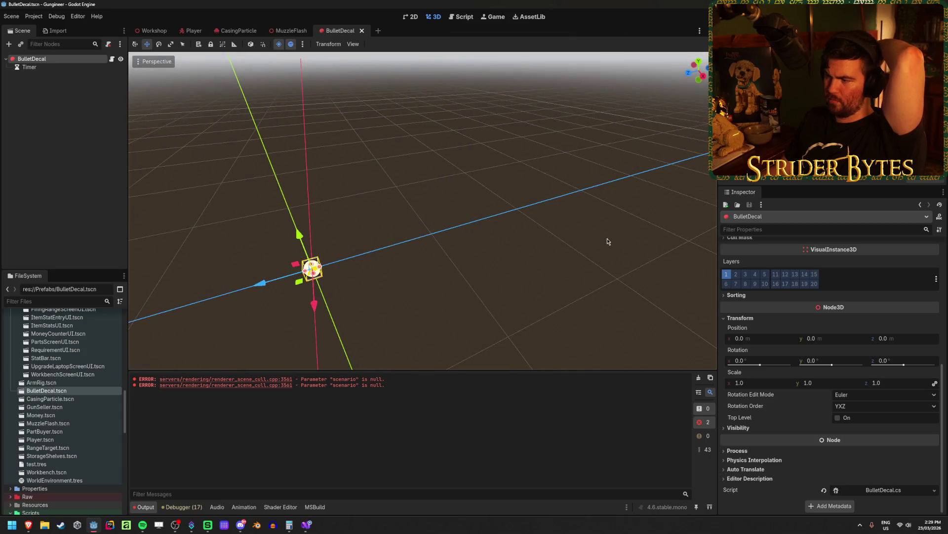
pyautogui.press('f')
pyautogui.scroll(2, 417, 233)
pyautogui.scroll(2, 418, 233)
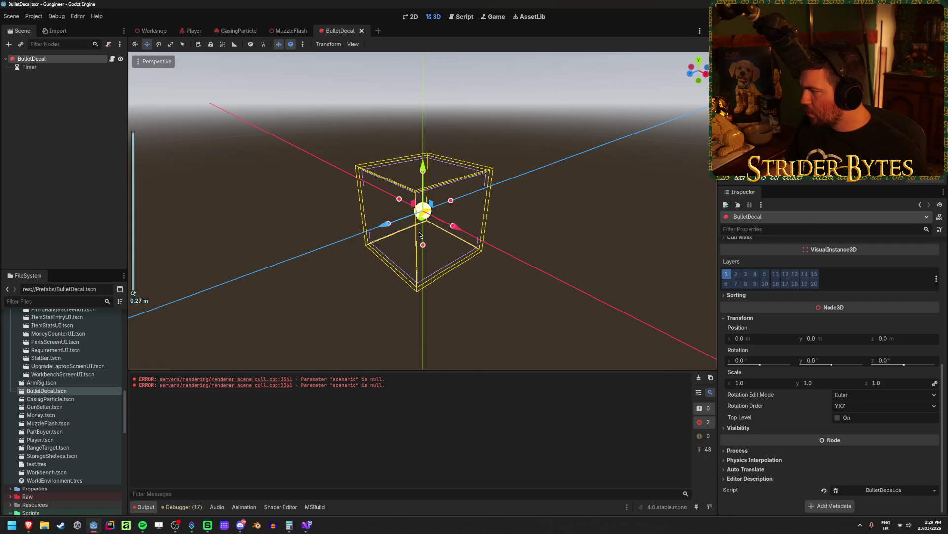
pyautogui.scroll(-2, 419, 232)
pyautogui.moveTo(426, 235)
pyautogui.mouseDown()
pyautogui.moveTo(465, 238)
pyautogui.moveTo(483, 224)
pyautogui.moveTo(508, 243)
pyautogui.mouseUp()
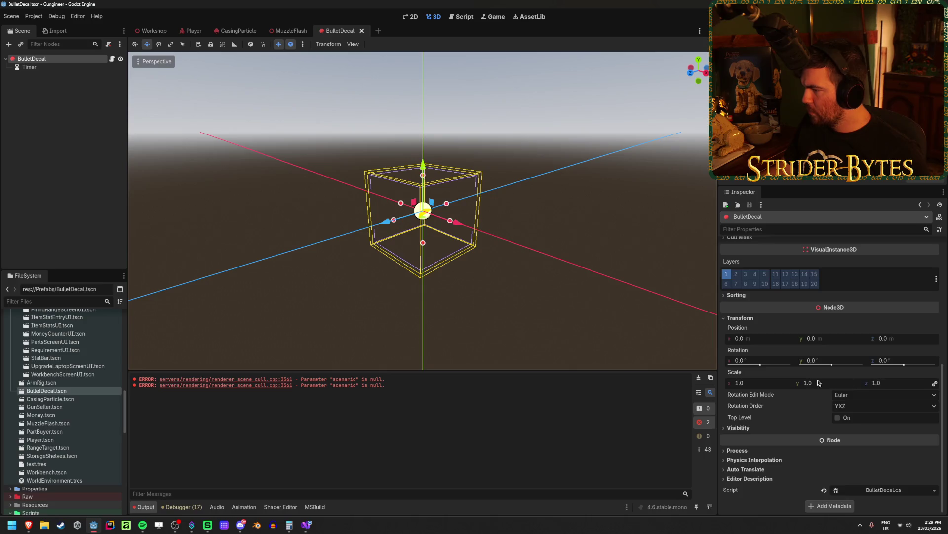
pyautogui.scroll(4, 775, 383)
pyautogui.scroll(3, 775, 383)
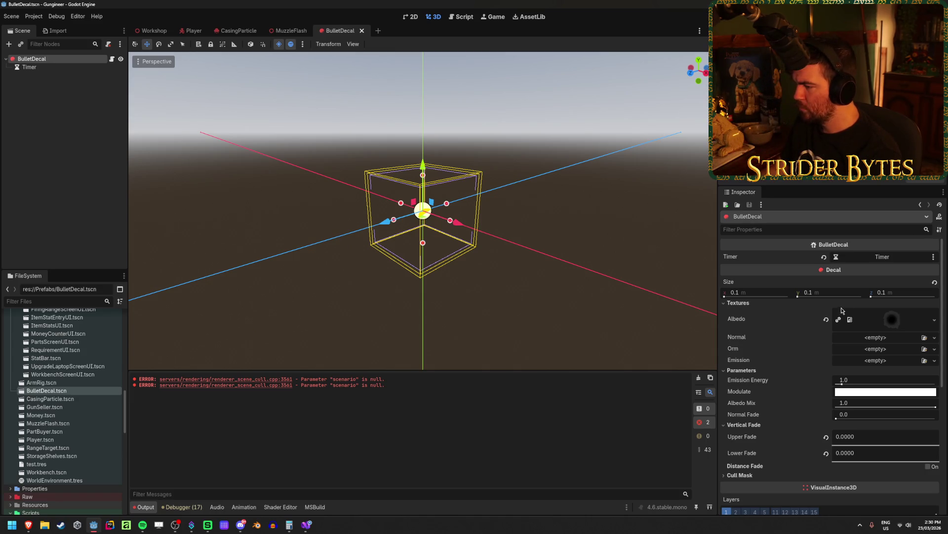
pyautogui.scroll(-5, 782, 328)
pyautogui.scroll(-2, 782, 327)
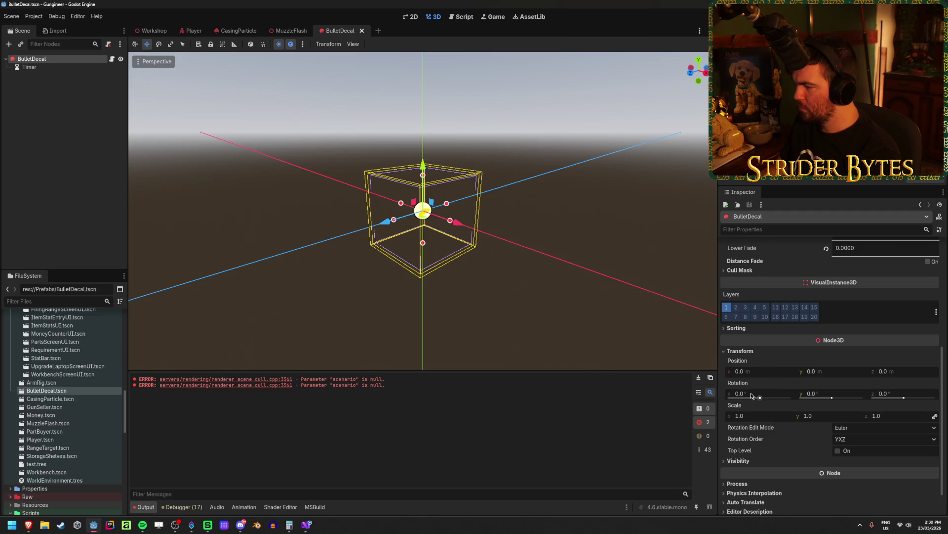
# Set the prefab's Rotation X to 90°, save it, and go back to the Workshop scene
pyautogui.write('90')
pyautogui.press('Return')
pyautogui.hotkey('ctrl', 's')
pyautogui.click(151, 31)
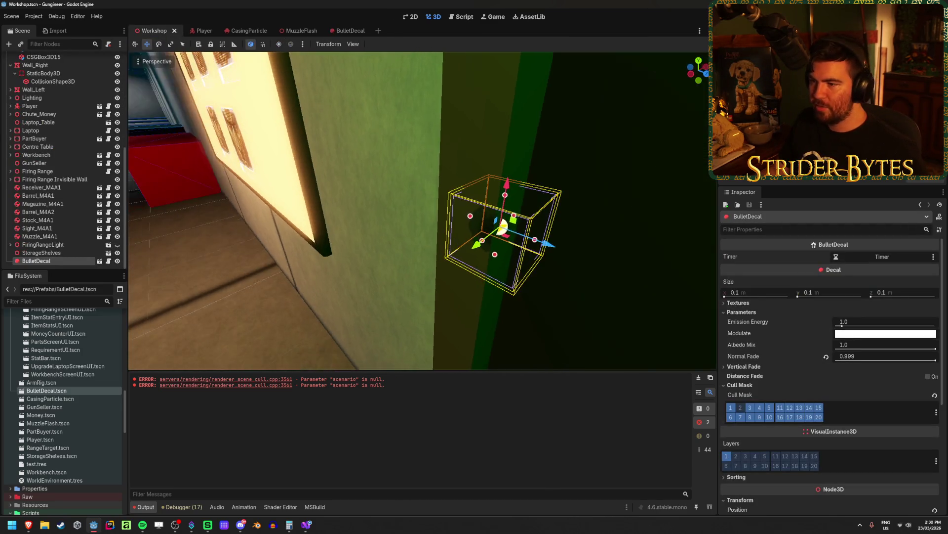
# Slide the decal to 6.92, 1.529, 10.313 and try rotations Z 0°, X 90°, Y 90°
pyautogui.moveTo(491, 234); pyautogui.dragTo(468, 232)
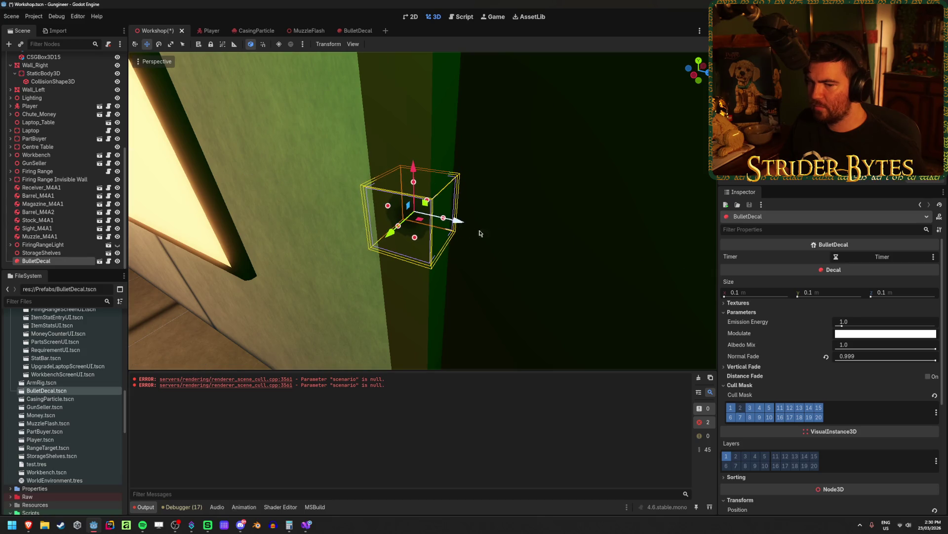
pyautogui.scroll(-5, 780, 348)
pyautogui.click(876, 366)
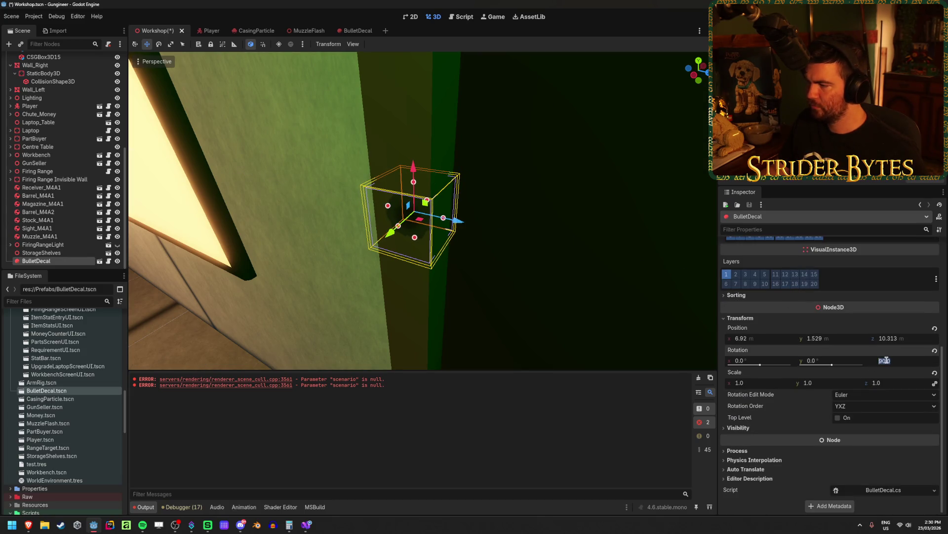
pyautogui.write('0')
pyautogui.press('Return')
pyautogui.click(740, 361)
pyautogui.write('90')
pyautogui.press('Return')
pyautogui.moveTo(493, 180); pyautogui.dragTo(493, 180)
pyautogui.click(810, 361)
pyautogui.write('90')
pyautogui.press('Return')
# Try a Y rotation of -90° and a free spin, then undo back to 0°, 0°, 0°
pyautogui.moveTo(532, 157); pyautogui.dragTo(487, 159)
pyautogui.click(813, 360)
pyautogui.write('-90')
pyautogui.press('Return')
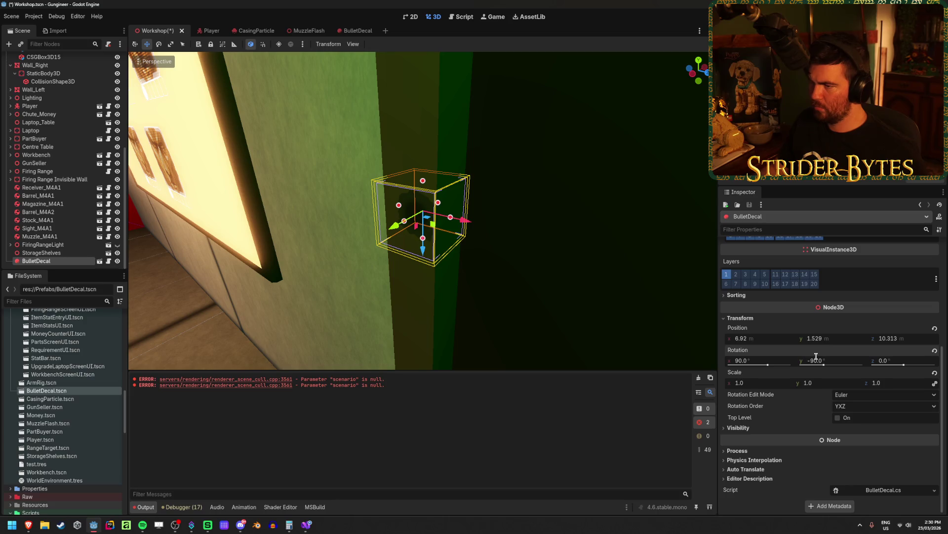
pyautogui.press('e')
pyautogui.moveTo(433, 232)
pyautogui.mouseDown()
pyautogui.moveTo(473, 189)
pyautogui.moveTo(471, 223)
pyautogui.moveTo(454, 247)
pyautogui.moveTo(425, 257)
pyautogui.moveTo(398, 248)
pyautogui.moveTo(474, 254)
pyautogui.mouseUp()
pyautogui.press('w')
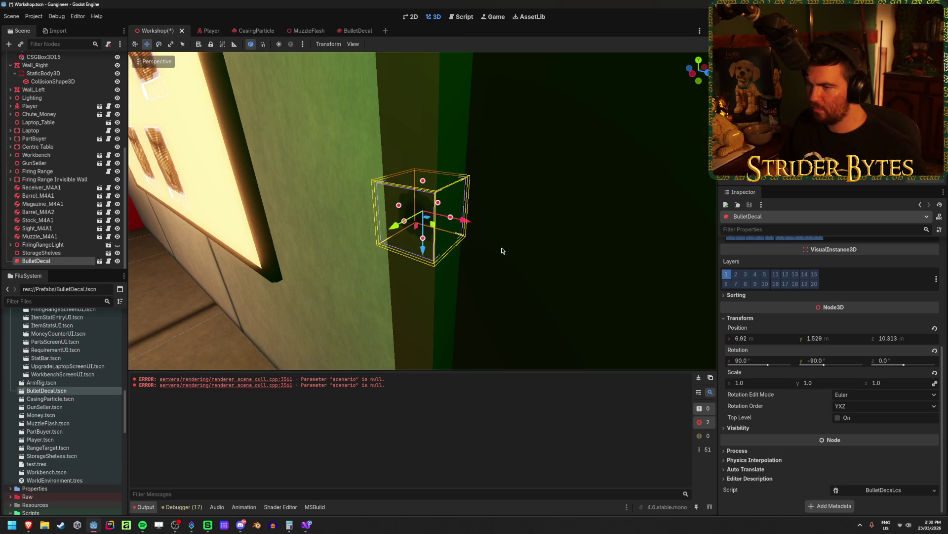
pyautogui.moveTo(324, 102)
pyautogui.mouseDown()
pyautogui.moveTo(360, 144)
pyautogui.moveTo(390, 148)
pyautogui.moveTo(316, 121)
pyautogui.mouseUp()
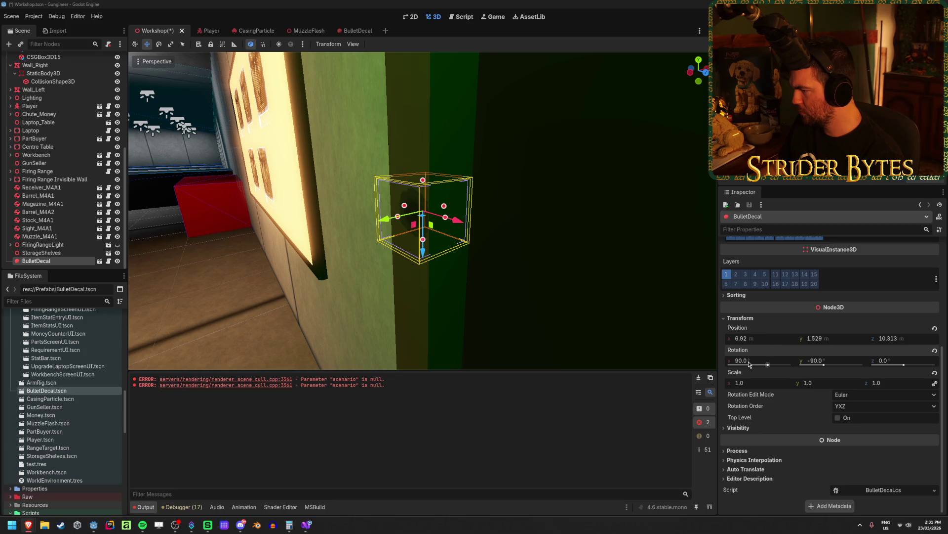
pyautogui.hotkey('ctrl', 'z')
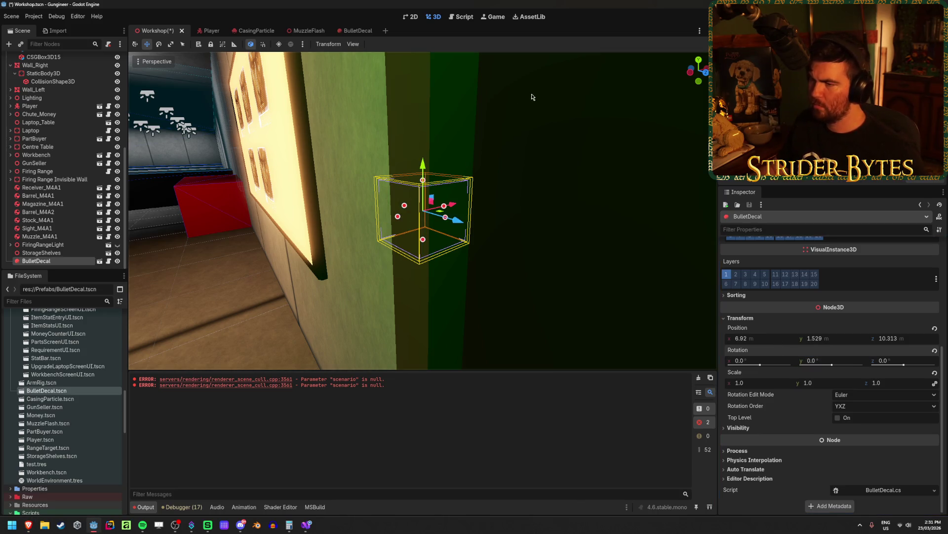
# Raise the decal to about 2.02 m on the door frame's top edge and turn it about Z
pyautogui.moveTo(418, 242); pyautogui.dragTo(424, 65)
pyautogui.scroll(3, 500, 187)
pyautogui.scroll(-4, 500, 187)
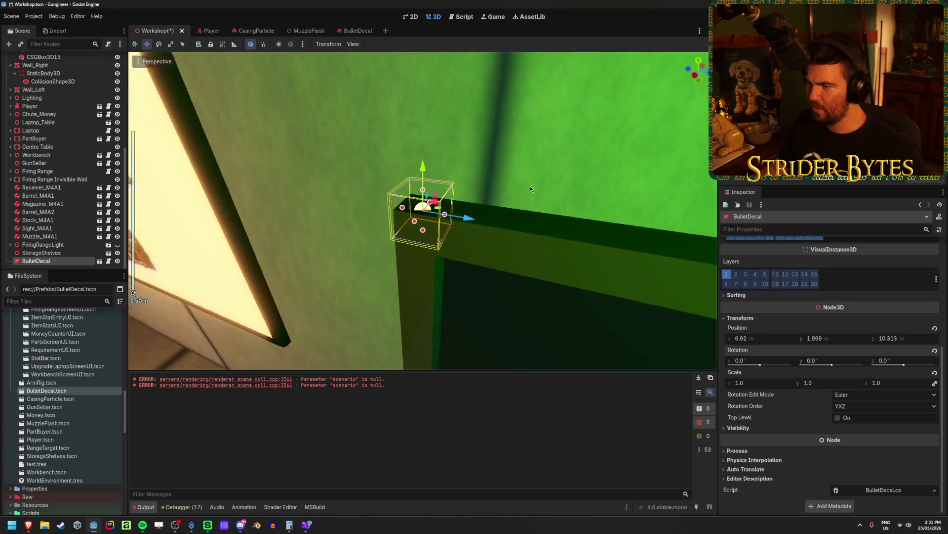
pyautogui.scroll(3, 531, 188)
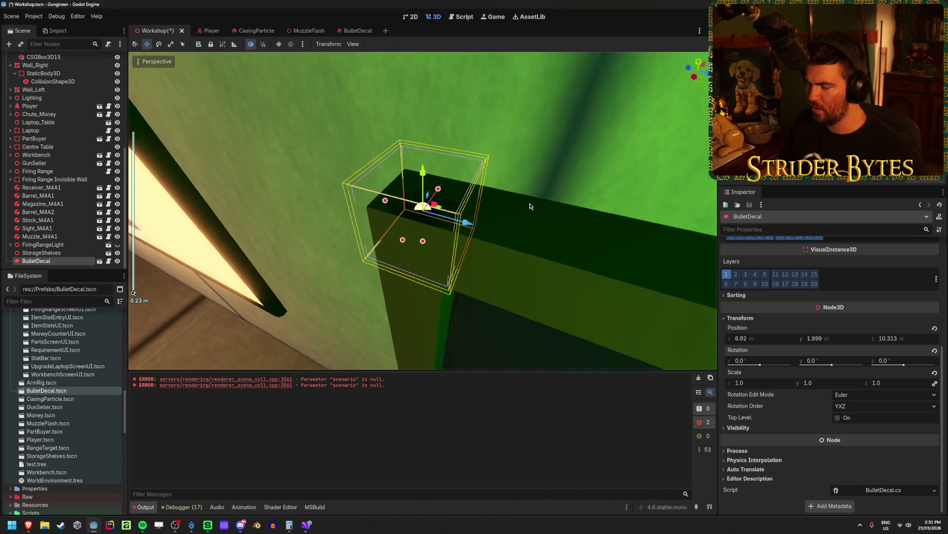
pyautogui.moveTo(423, 183); pyautogui.dragTo(431, 190)
pyautogui.press('e')
pyautogui.moveTo(420, 231)
pyautogui.mouseDown()
pyautogui.moveTo(370, 297)
pyautogui.moveTo(475, 283)
pyautogui.mouseUp()
pyautogui.press('w')
pyautogui.click(530, 267)
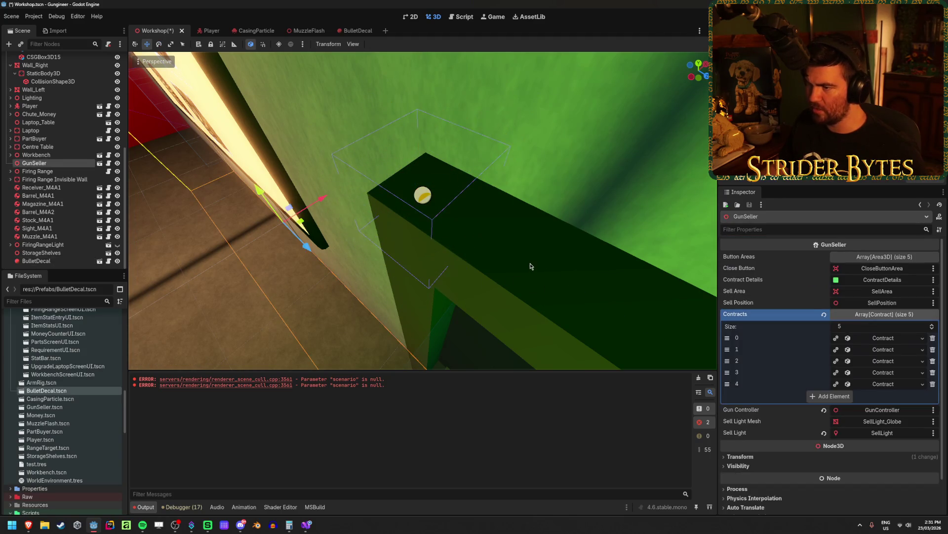
pyautogui.moveTo(509, 224)
pyautogui.mouseDown()
pyautogui.moveTo(543, 178)
pyautogui.moveTo(526, 190)
pyautogui.mouseUp()
pyautogui.click(238, 277)
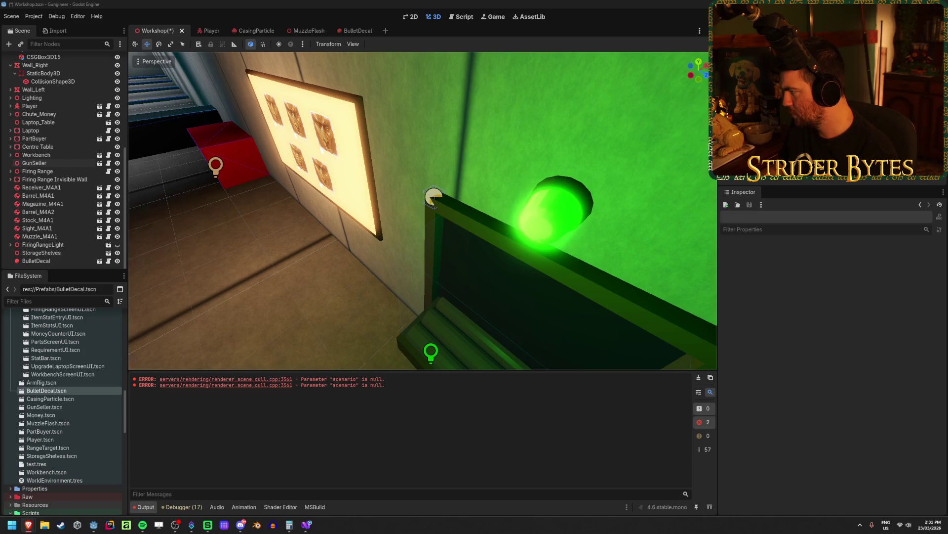
# Replace the old Rotate call on line 229 with LookAt, starting its target with position
pyautogui.click(308, 527)
pyautogui.hotkey('ctrl', 'shift', 'Left')
pyautogui.press('BackSpace')
pyautogui.write('Look')
pyautogui.press('Tab')
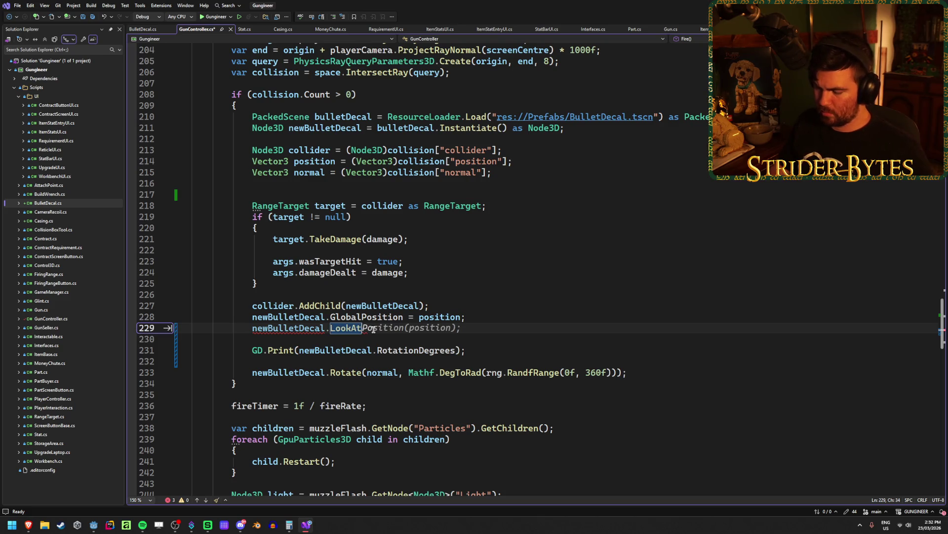
pyautogui.write('(')
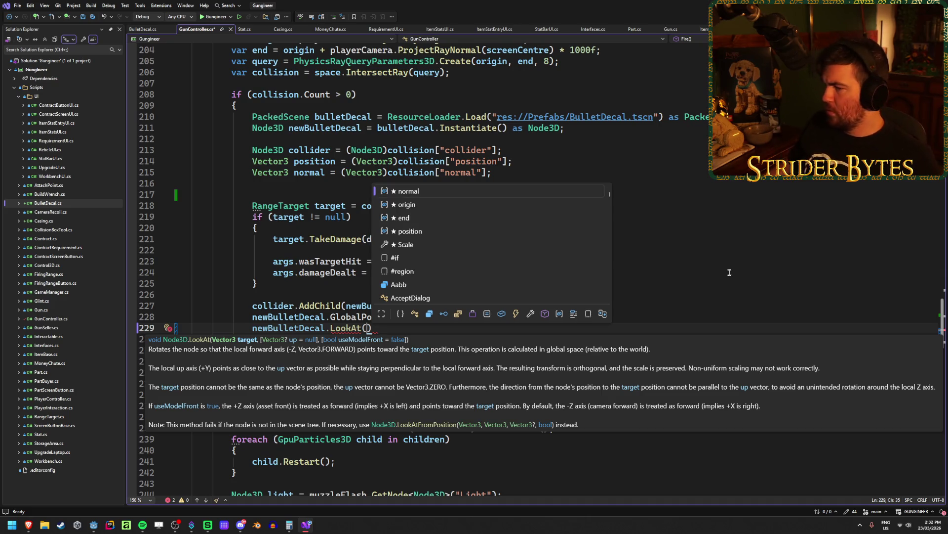
pyautogui.write('posi')
pyautogui.press('Tab')
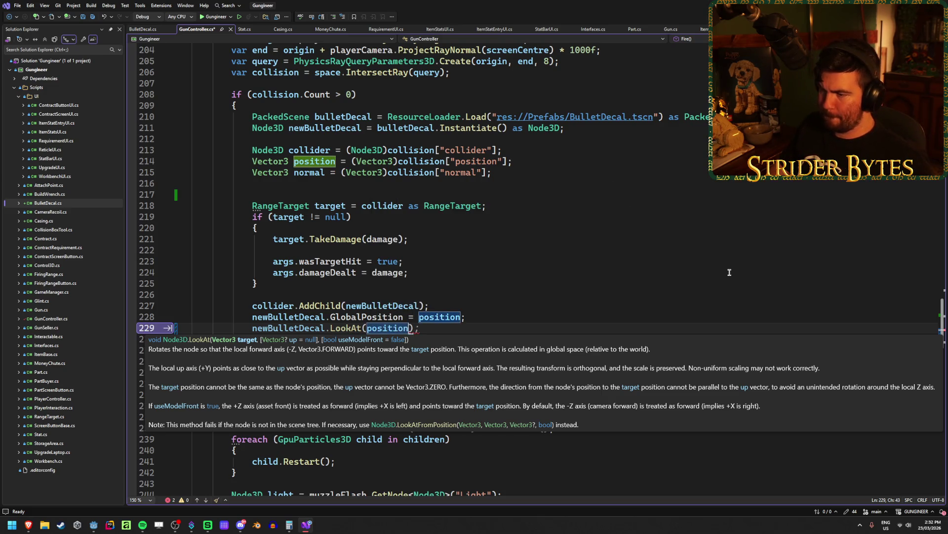
# Complete the call as LookAt(position + Vector3.Up, normal); and save GunController.cs
pyautogui.write('+ normal,')
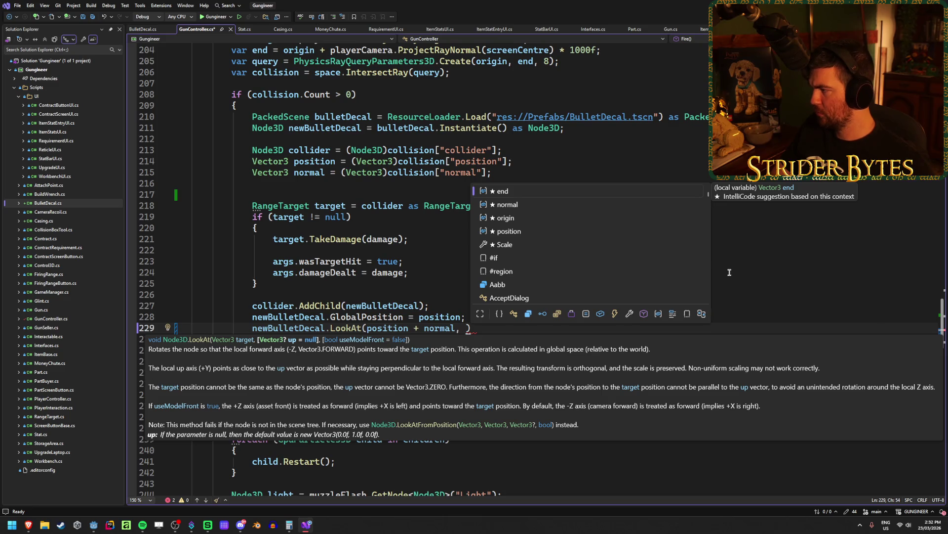
pyautogui.press('BackSpace')
pyautogui.press('BackSpace')
pyautogui.press('BackSpace')
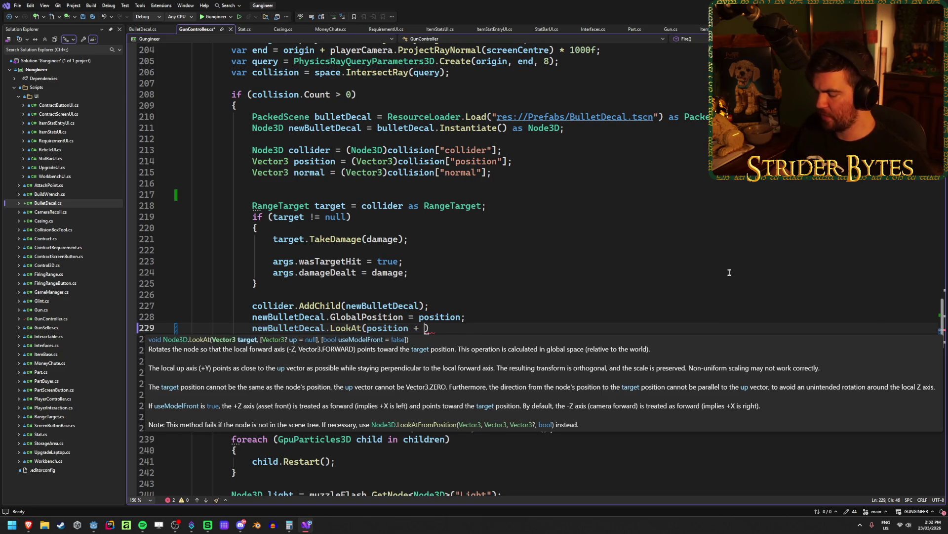
pyautogui.write('Vector3.Up')
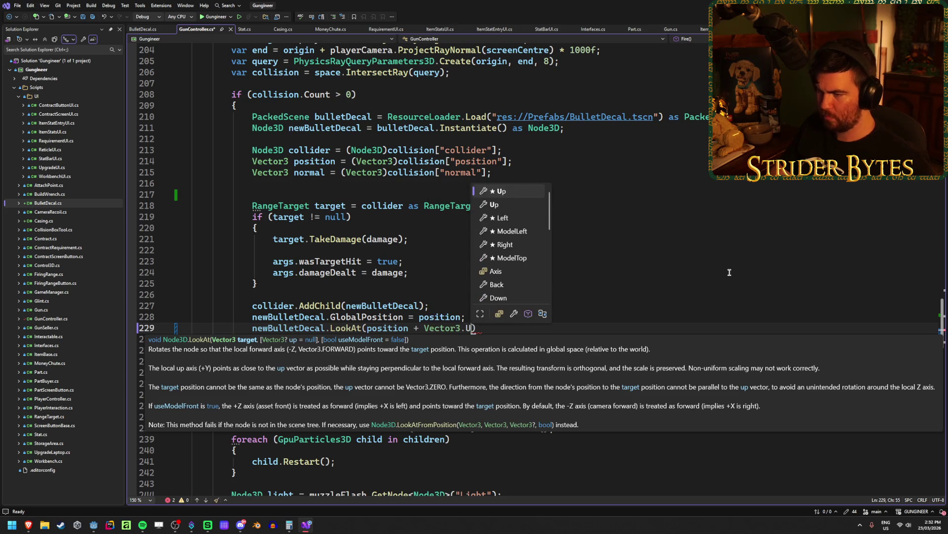
pyautogui.press('Escape')
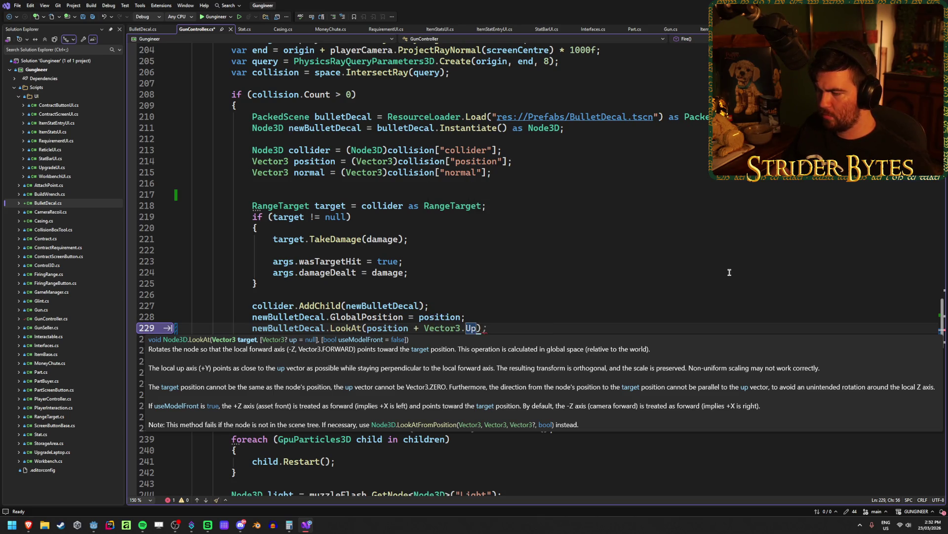
pyautogui.write(', normal')
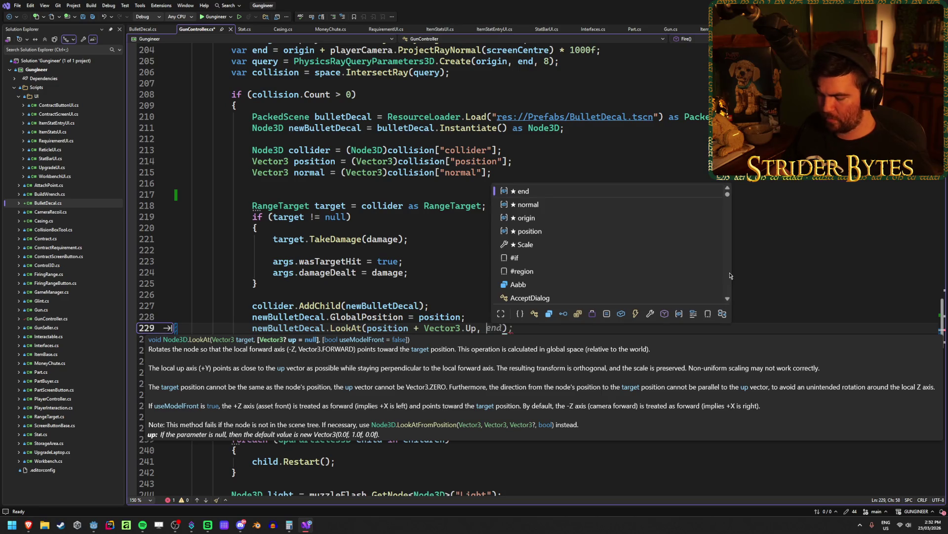
pyautogui.press('Escape')
pyautogui.write(');')
pyautogui.hotkey('ctrl', 's')
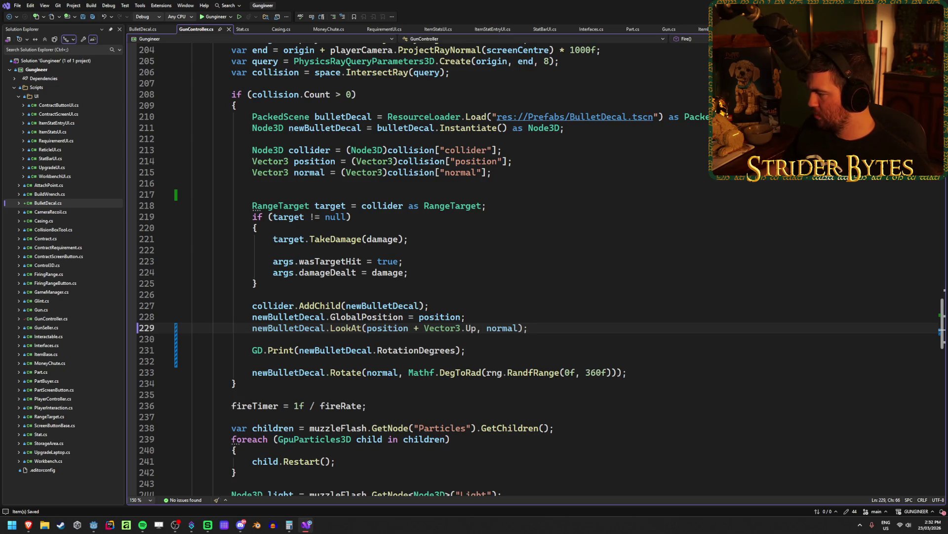
pyautogui.click(254, 327)
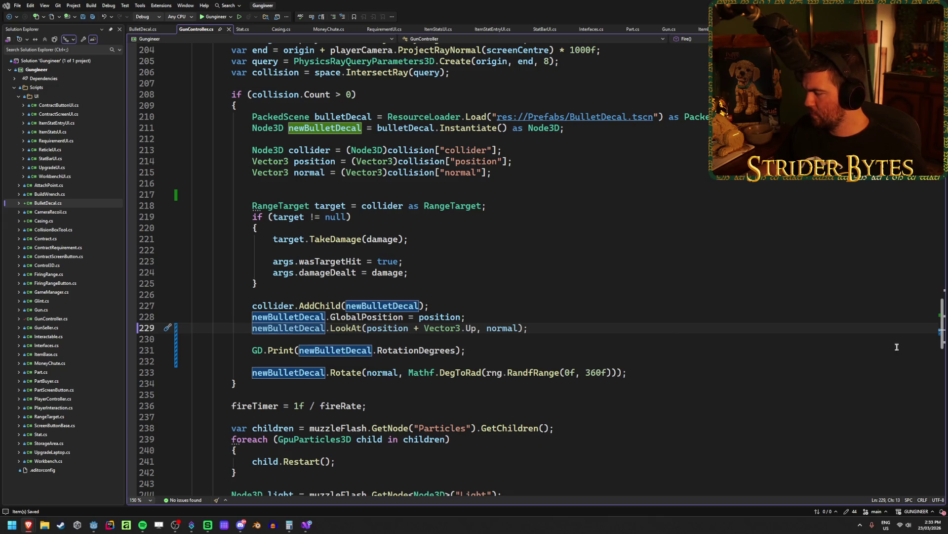
pyautogui.click(541, 329)
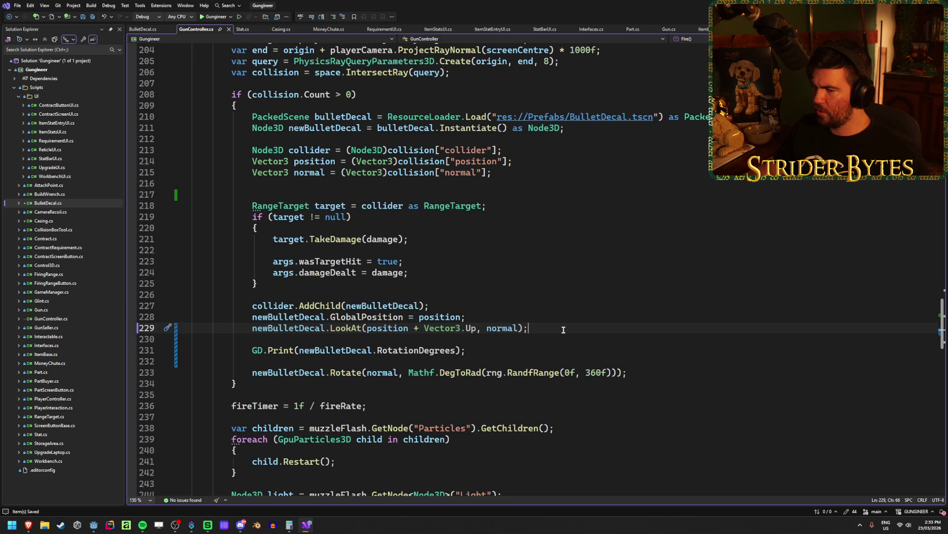
pyautogui.moveTo(348, 326)
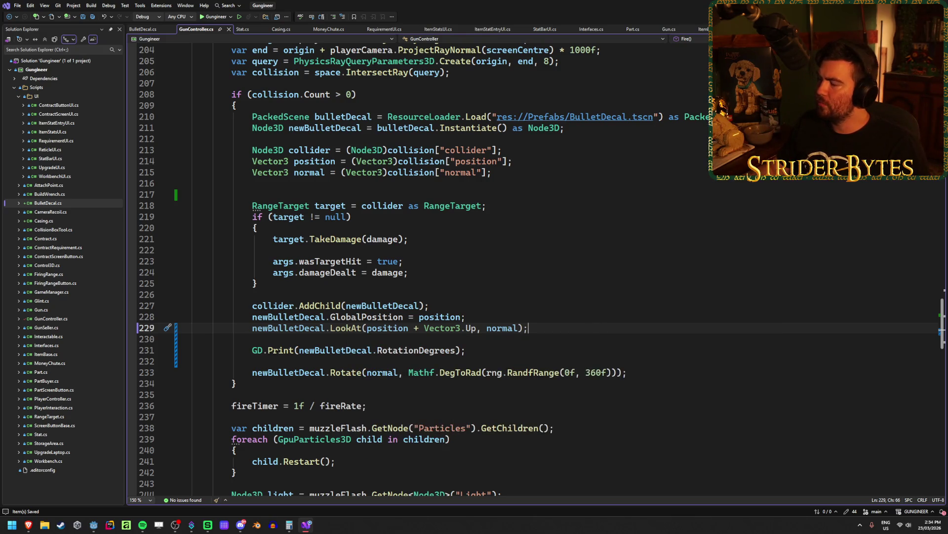
# Run the game with F5, equip the assault rifle, and shoot the floor, walls and target board
pyautogui.hotkey('alt', 'Tab')
pyautogui.press('F5')
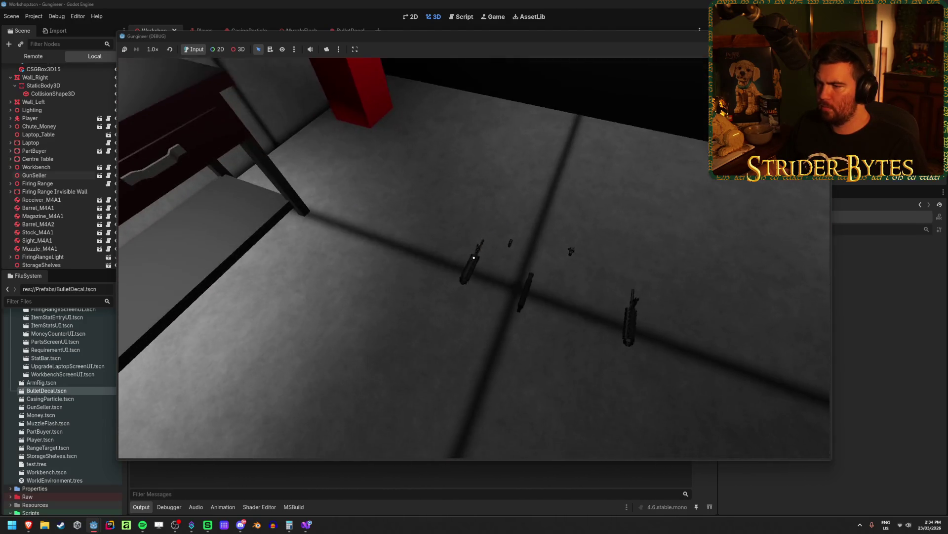
pyautogui.press('e')
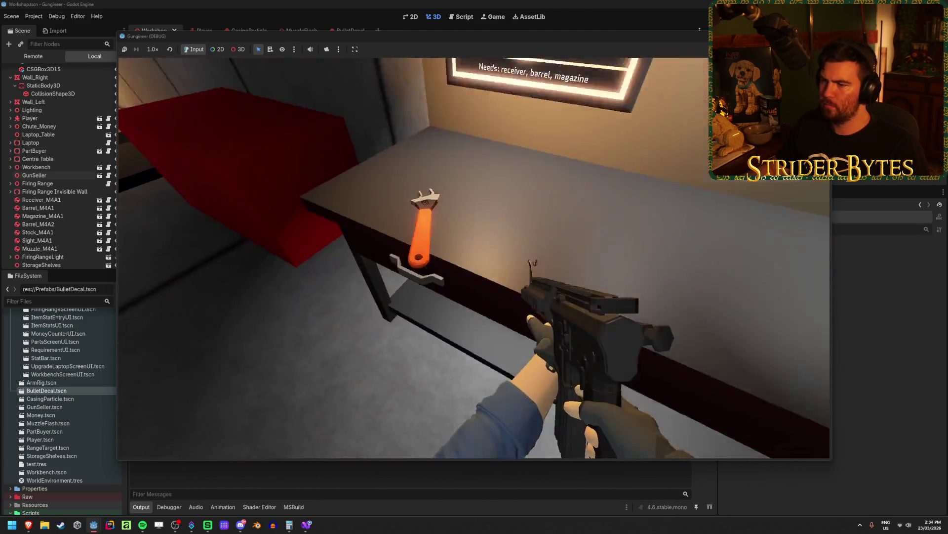
pyautogui.click(474, 258)
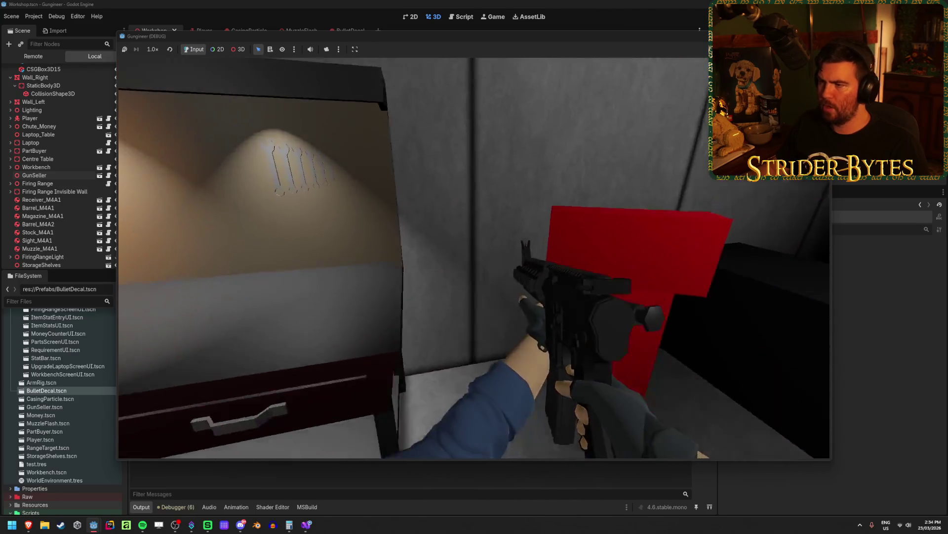
pyautogui.click(474, 258)
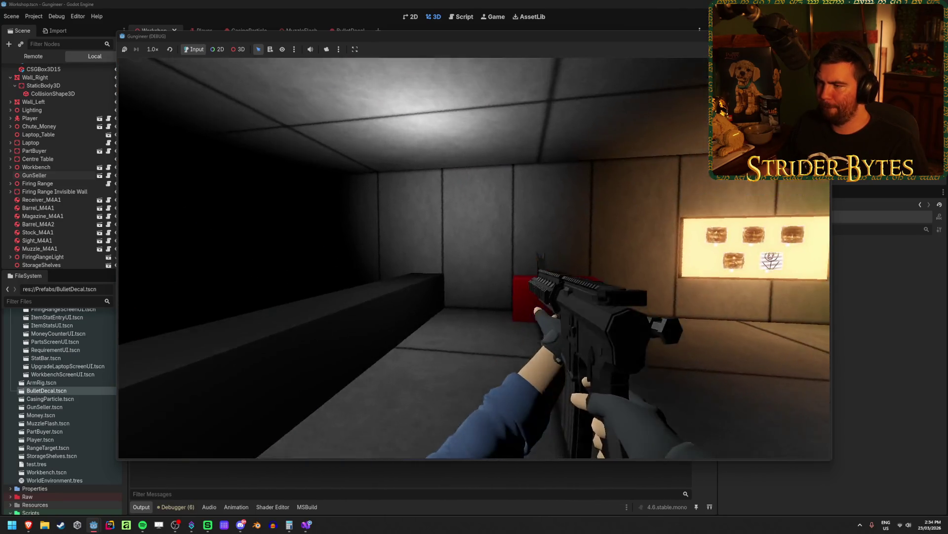
pyautogui.click(474, 257)
pyautogui.click(474, 258)
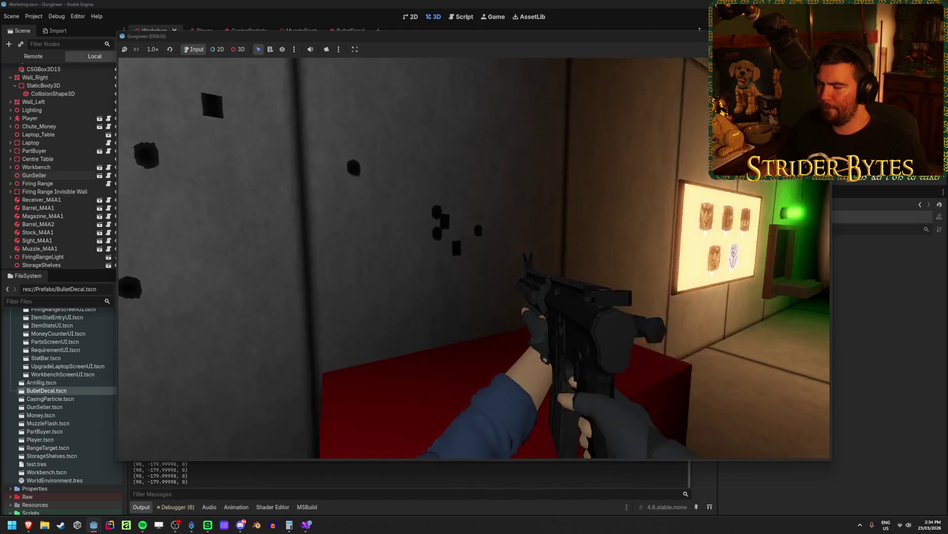
pyautogui.click(475, 258)
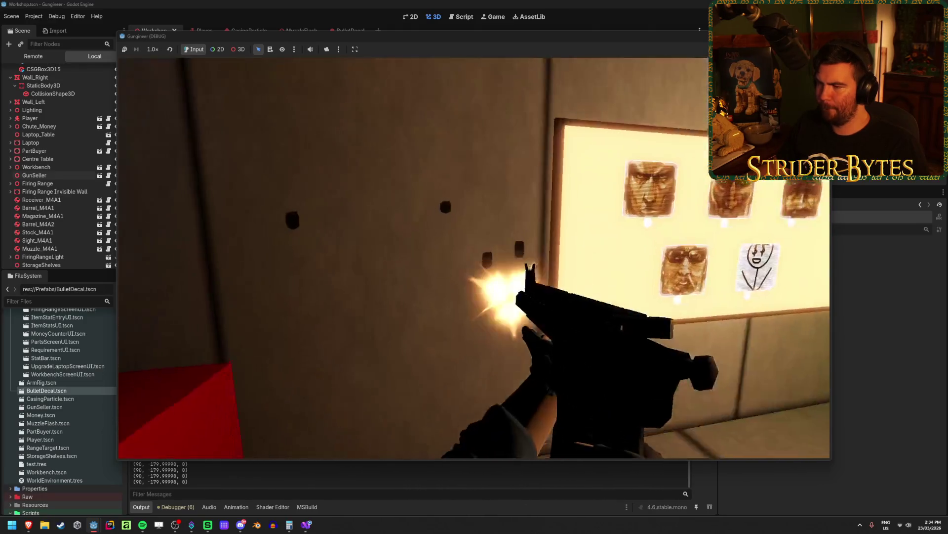
pyautogui.press('F8')
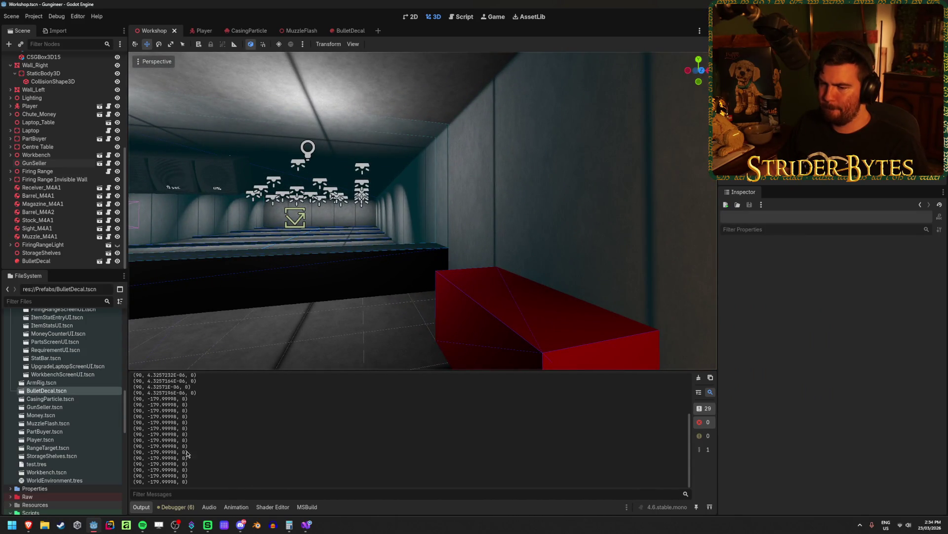
# Review the logged decal rotations such as (90, -179.99998, 0) and check GunController.cs again
pyautogui.scroll(3, 177, 438)
pyautogui.scroll(-2, 189, 451)
pyautogui.click(307, 525)
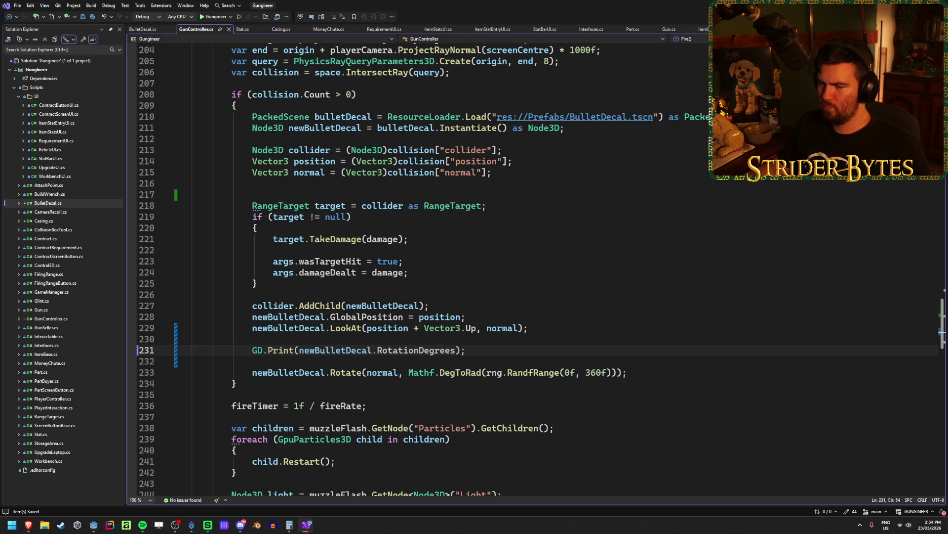
pyautogui.hotkey('alt', 'Tab')
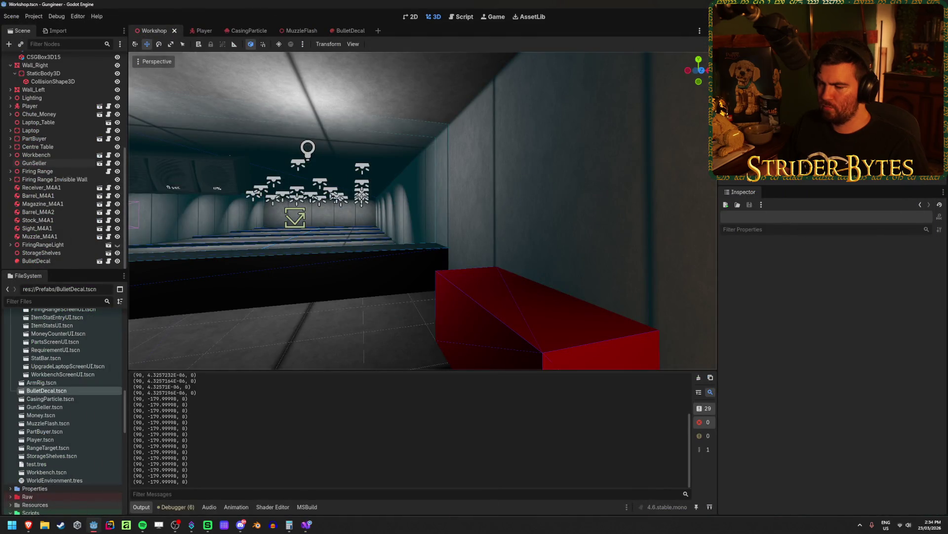
# After a trial spin, enter 0 for the BulletDecal's X rotation in the Inspector
pyautogui.hotkey('alt', 'Tab')
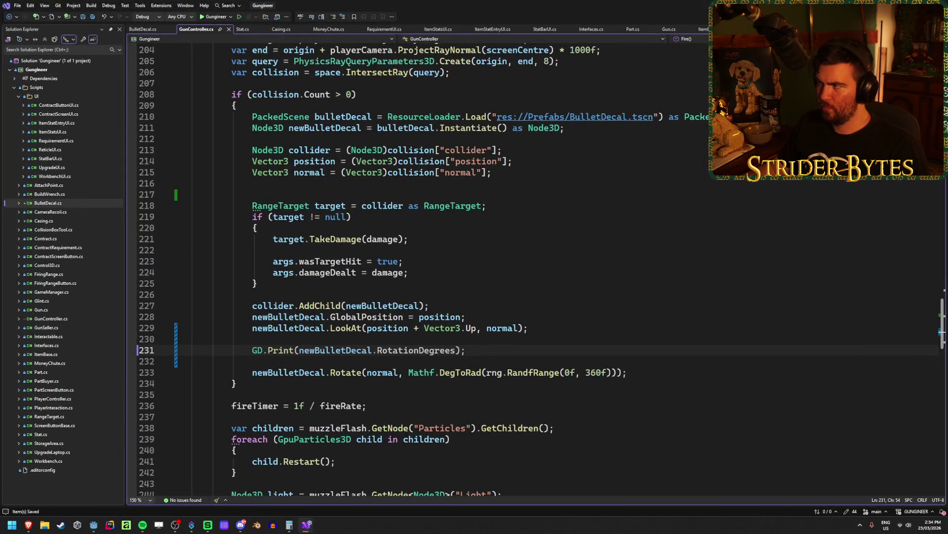
pyautogui.hotkey('alt', 'Tab')
pyautogui.click(341, 31)
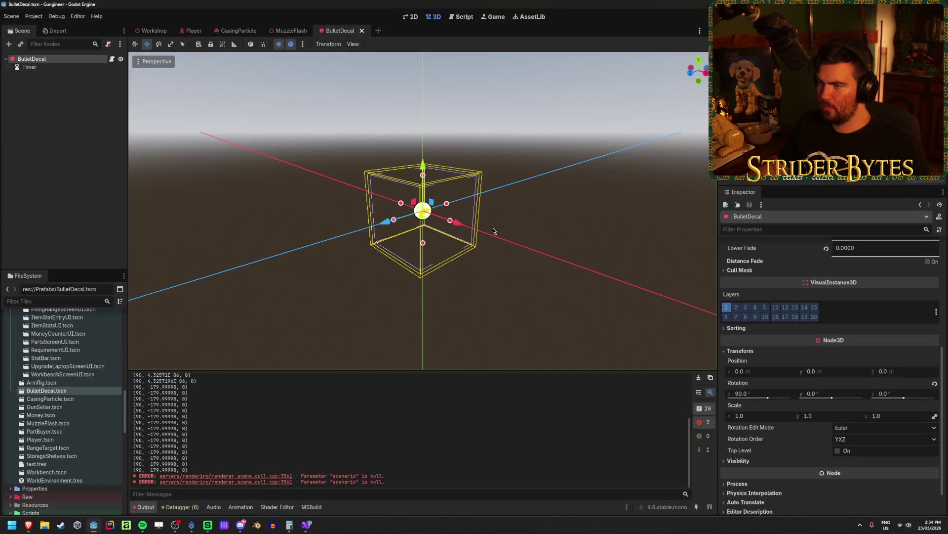
pyautogui.press('e')
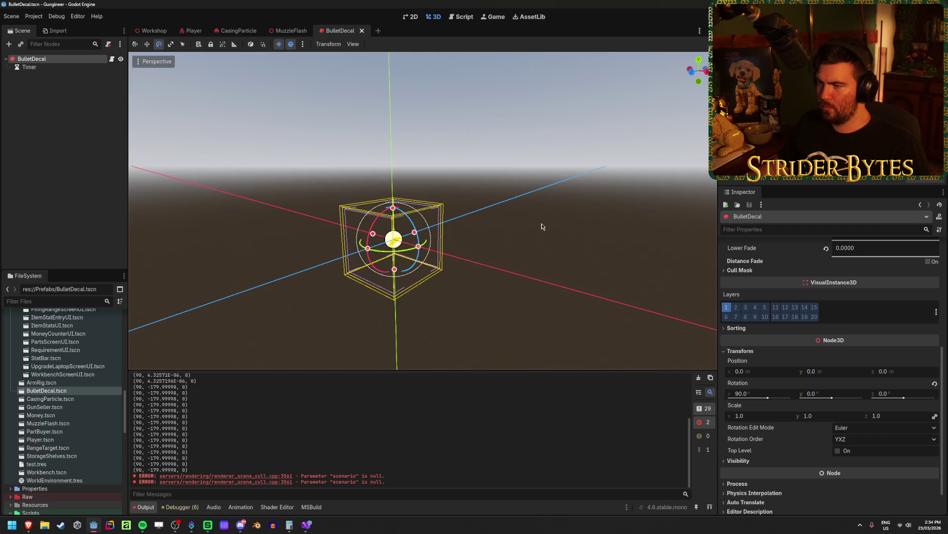
pyautogui.moveTo(370, 252); pyautogui.dragTo(345, 336)
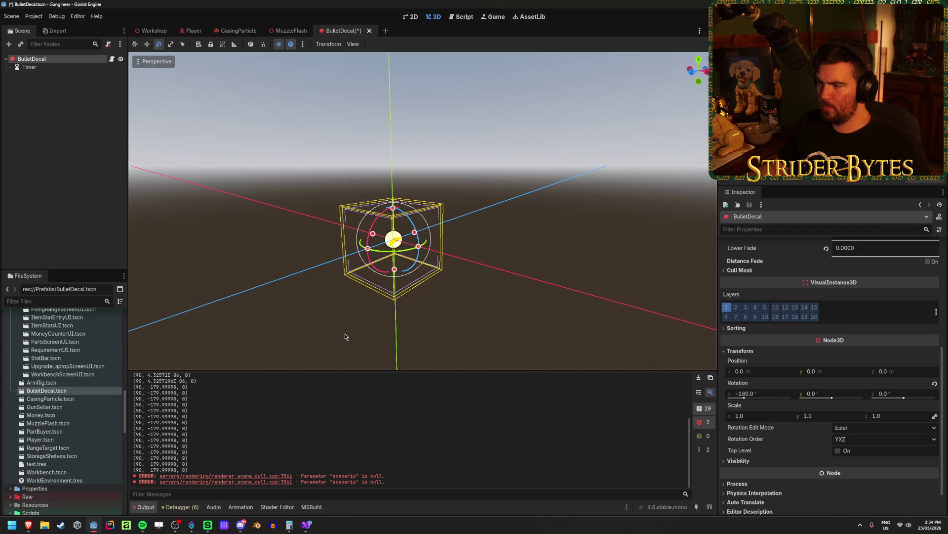
pyautogui.press('w')
pyautogui.hotkey('ctrl', 'z')
pyautogui.click(736, 391)
pyautogui.write('0')
pyautogui.press('Return')
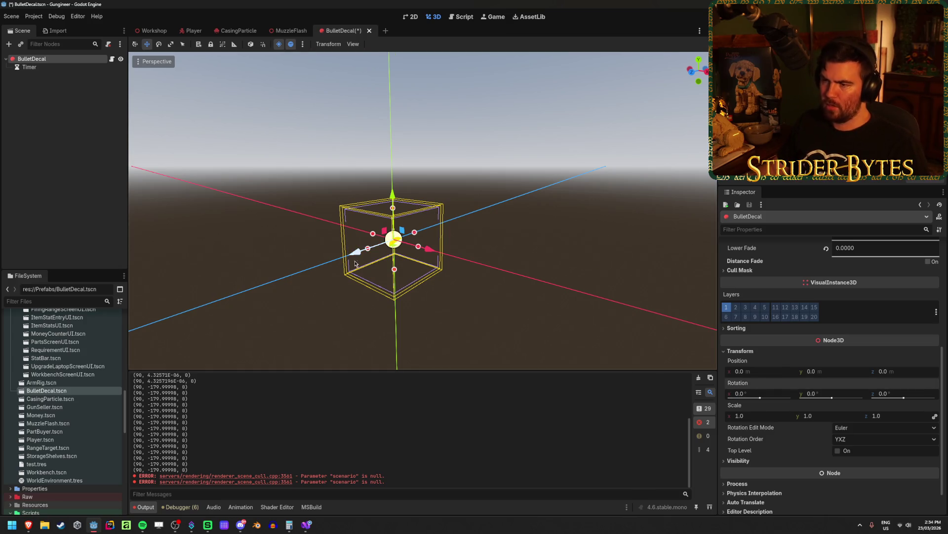
# Test a 90° local-space tilt of the decal, undo it, and view it from above
pyautogui.press('e')
pyautogui.press('t')
pyautogui.moveTo(398, 217); pyautogui.dragTo(411, 290)
pyautogui.press('w')
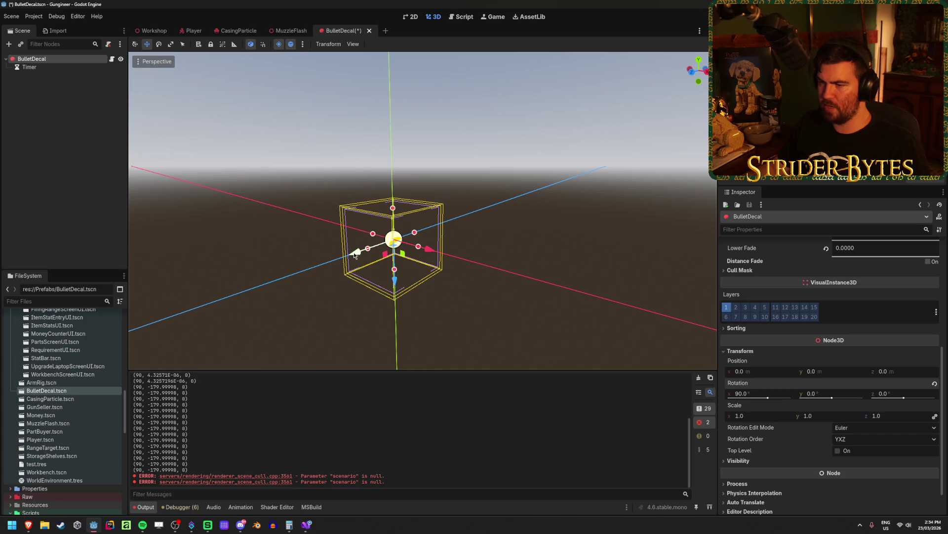
pyautogui.hotkey('ctrl', 'z')
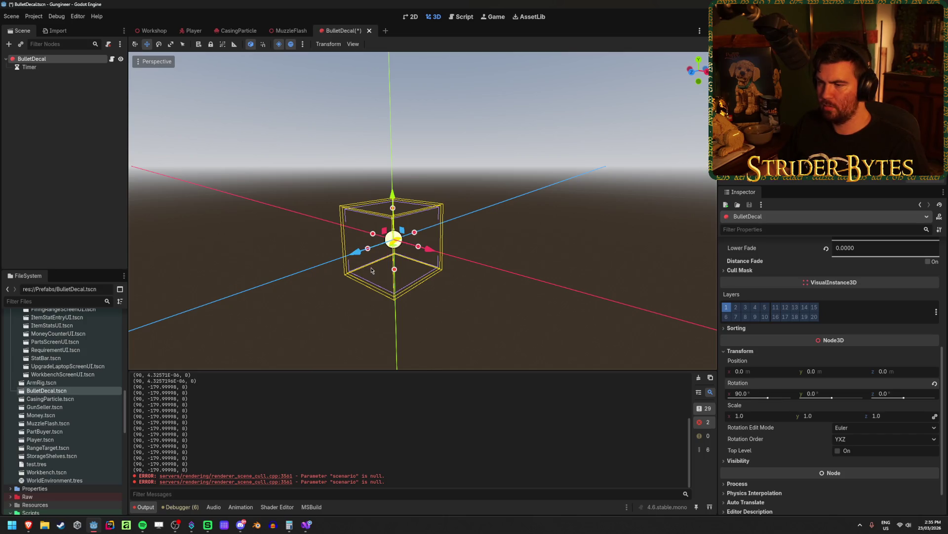
pyautogui.moveTo(558, 285)
pyautogui.mouseDown()
pyautogui.moveTo(500, 267)
pyautogui.moveTo(510, 318)
pyautogui.moveTo(536, 339)
pyautogui.moveTo(540, 265)
pyautogui.moveTo(514, 277)
pyautogui.moveTo(544, 269)
pyautogui.moveTo(534, 277)
pyautogui.moveTo(528, 262)
pyautogui.moveTo(393, 279)
pyautogui.moveTo(573, 273)
pyautogui.moveTo(609, 291)
pyautogui.mouseUp()
pyautogui.scroll(3, 531, 247)
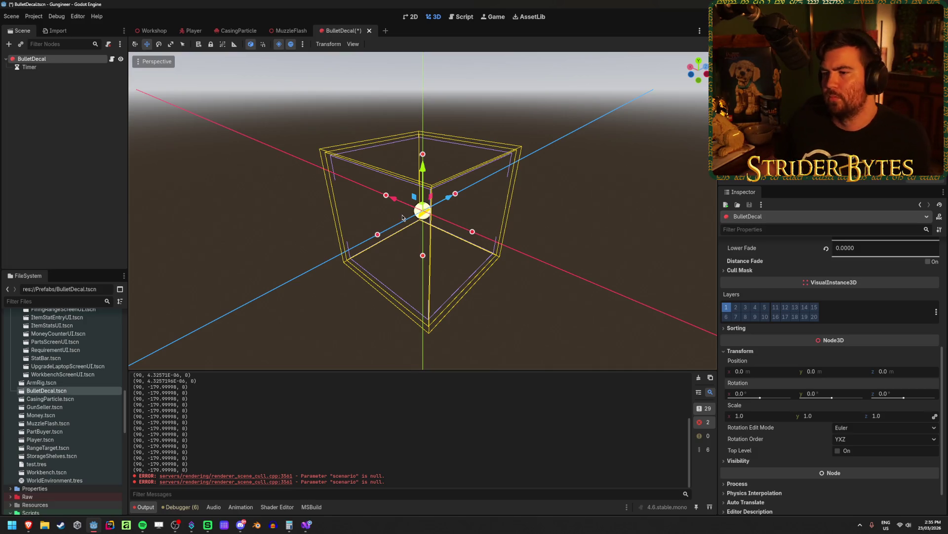
# Reselect BulletDecal at 0,0,0 rotation, orbit around it, and return to GunController.cs
pyautogui.press('e')
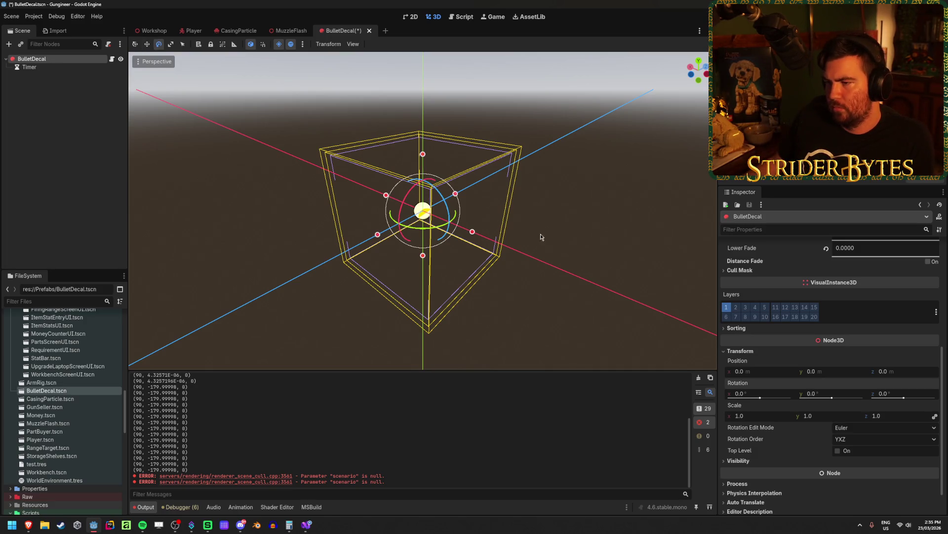
pyautogui.press('w')
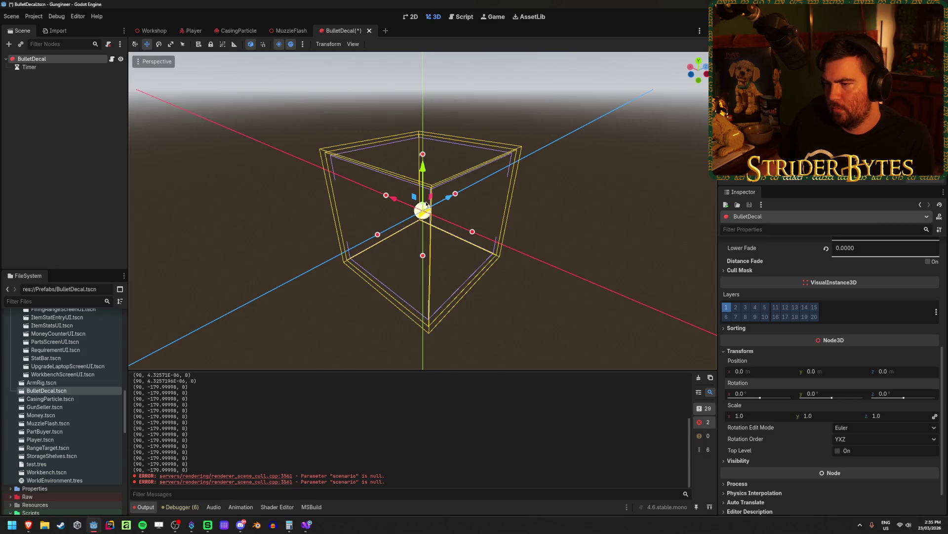
pyautogui.press('e')
pyautogui.moveTo(429, 226); pyautogui.dragTo(386, 271)
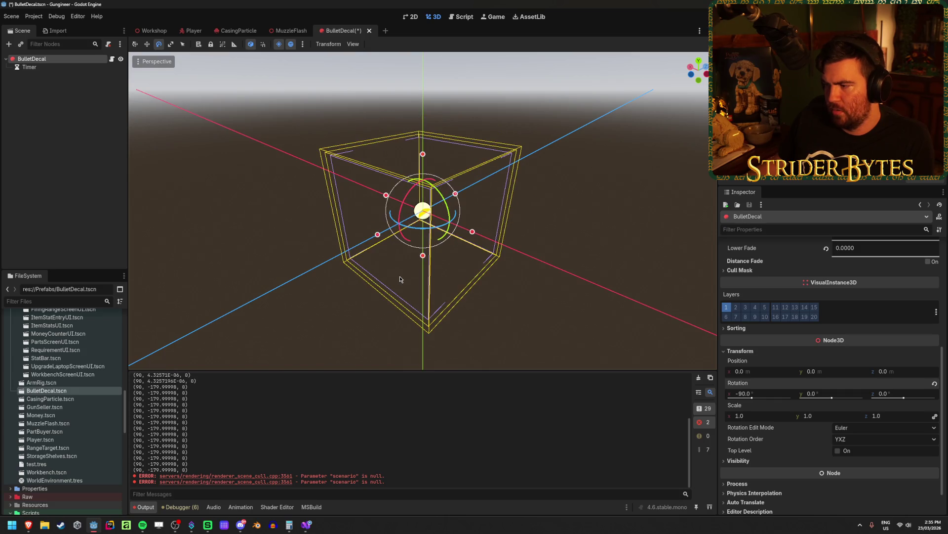
pyautogui.click(560, 254)
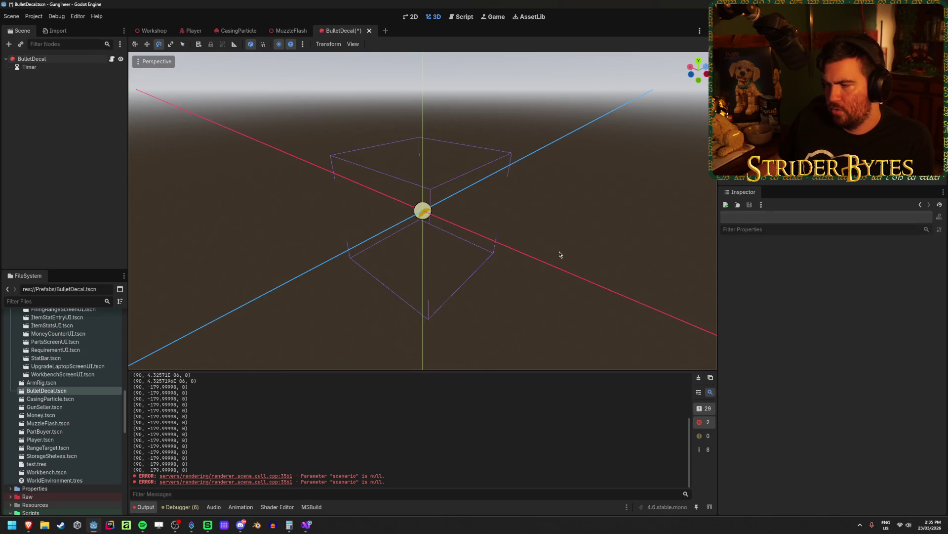
pyautogui.click(74, 59)
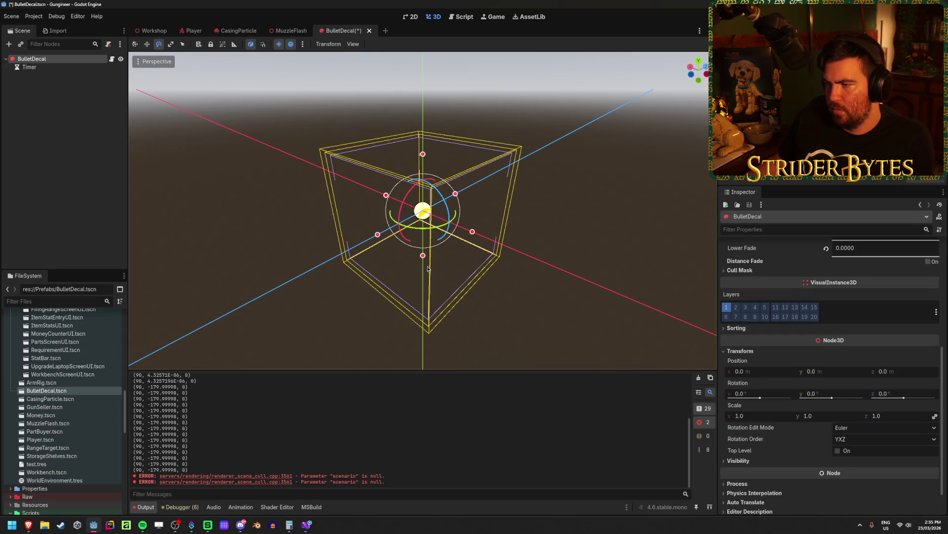
pyautogui.scroll(-3, 441, 266)
pyautogui.press('w')
pyautogui.moveTo(404, 278); pyautogui.dragTo(484, 230)
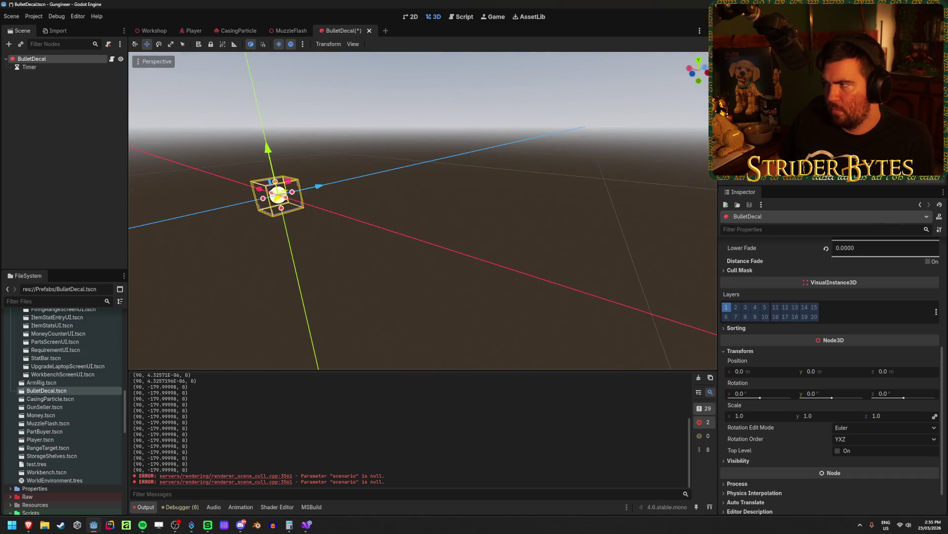
pyautogui.hotkey('alt', 'Tab')
pyautogui.click(307, 525)
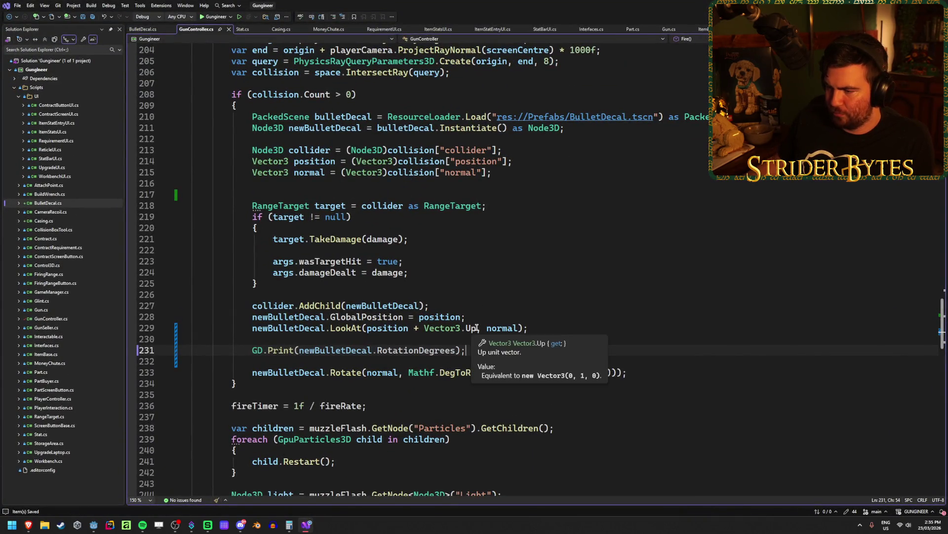
# Replace Vector3.Up with normal as the LookAt up direction
pyautogui.moveTo(477, 328); pyautogui.dragTo(424, 328)
pyautogui.write('normal')
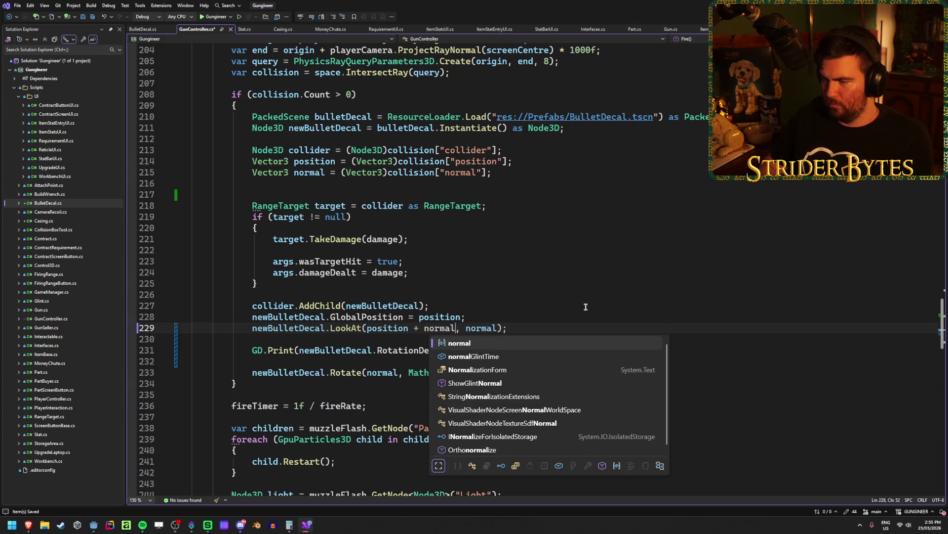
pyautogui.press('Escape')
pyautogui.doubleClick(482, 328)
# Start wrapping the LookAt call in an 'if ()' block with opening and closing braces
pyautogui.press('Home')
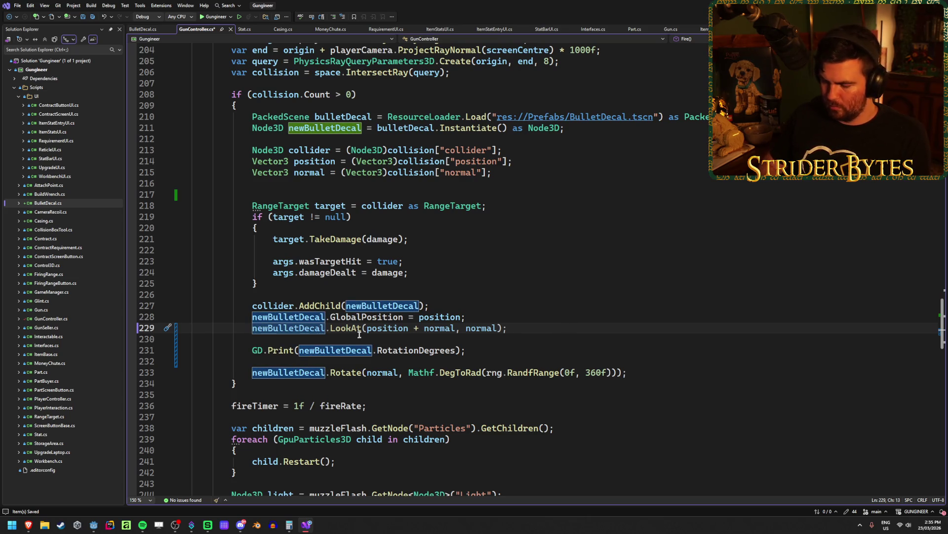
pyautogui.write('if (')
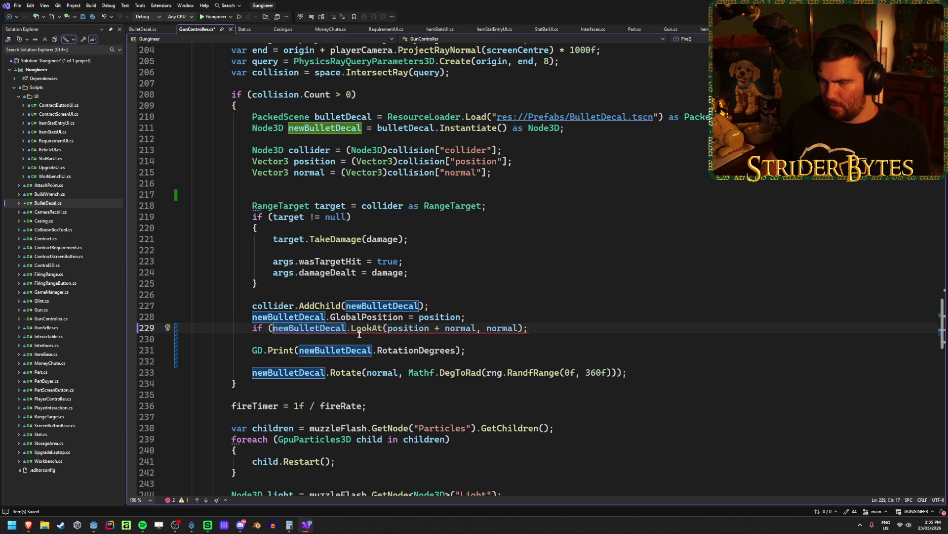
pyautogui.press('Return')
pyautogui.write('{')
pyautogui.press('Return')
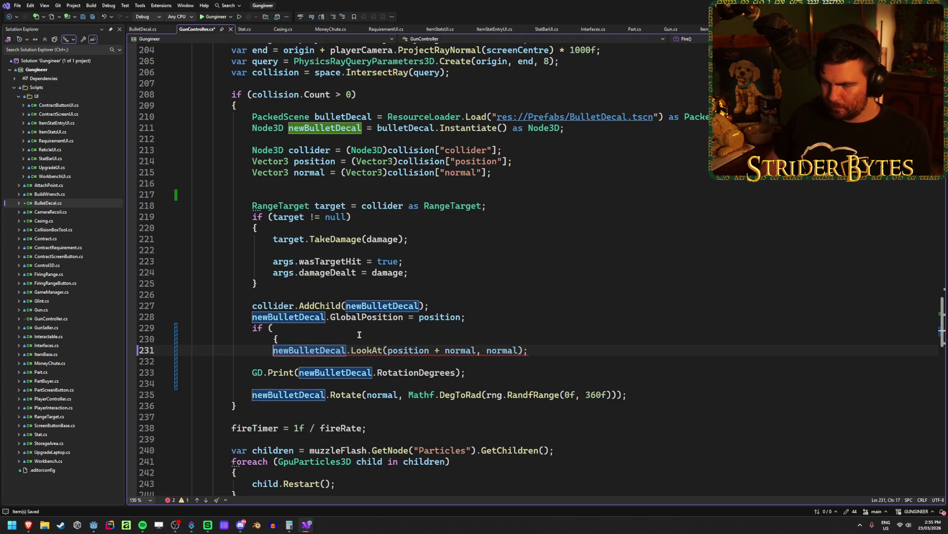
pyautogui.click(561, 349)
pyautogui.press('Return')
pyautogui.write('}')
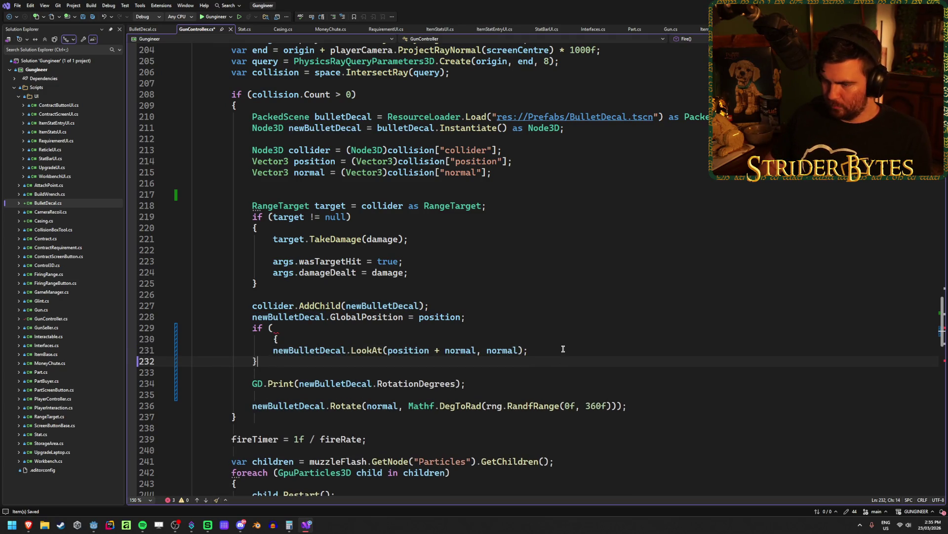
pyautogui.press('Up')
pyautogui.press('Up')
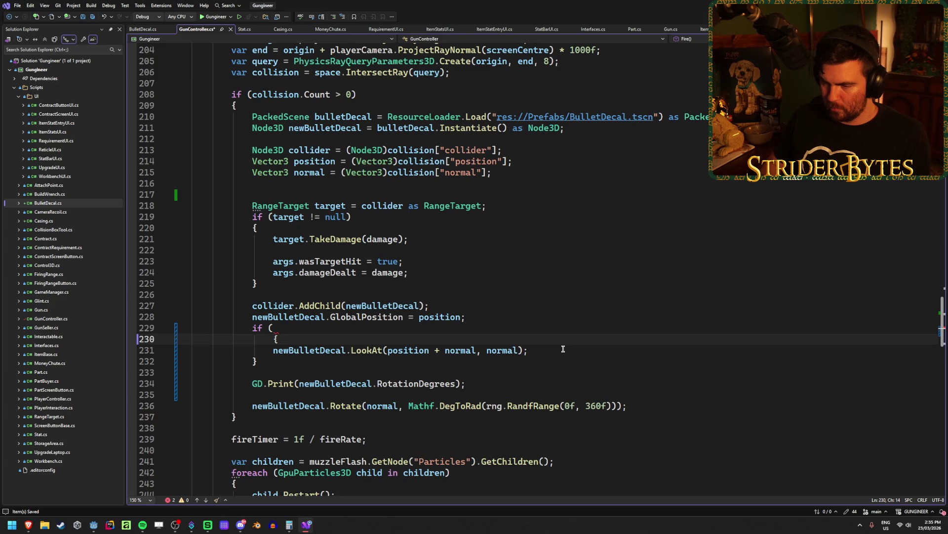
pyautogui.hotkey('ctrl', 'Tab')
pyautogui.hotkey('ctrl', 'Tab')
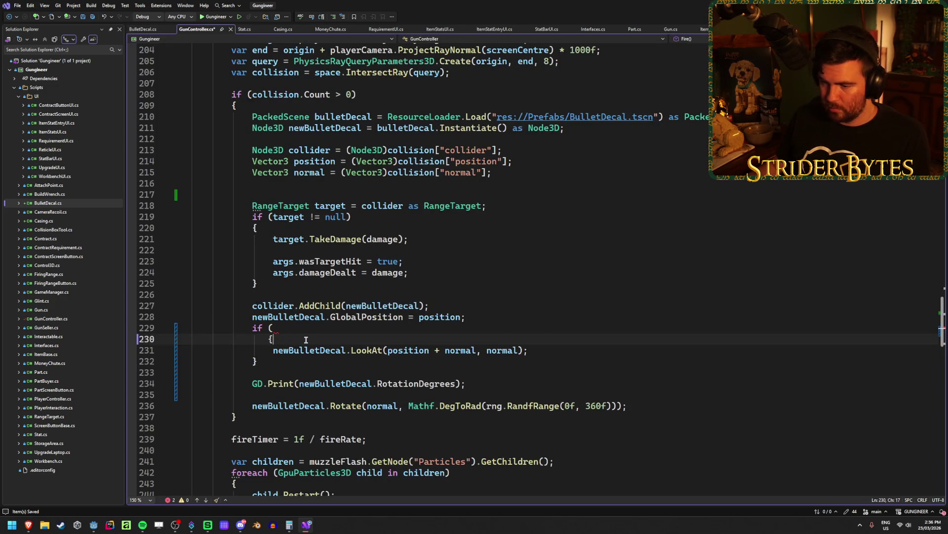
# Indent the braces and LookAt call, then remove the closing brace
pyautogui.click(269, 363)
pyautogui.press('Home')
pyautogui.press('Tab')
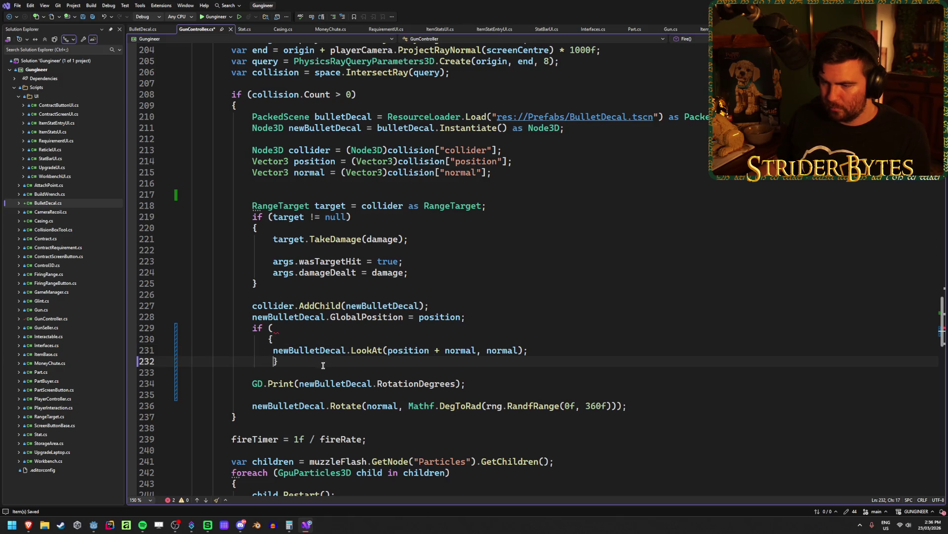
pyautogui.click(270, 339)
pyautogui.press('Tab')
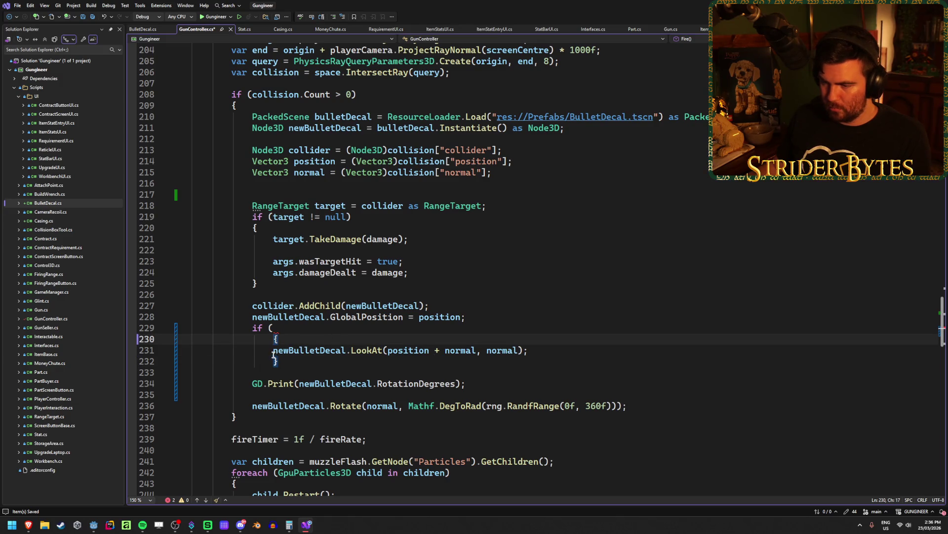
pyautogui.click(273, 354)
pyautogui.press('Tab')
pyautogui.press('Up')
pyautogui.press('Up')
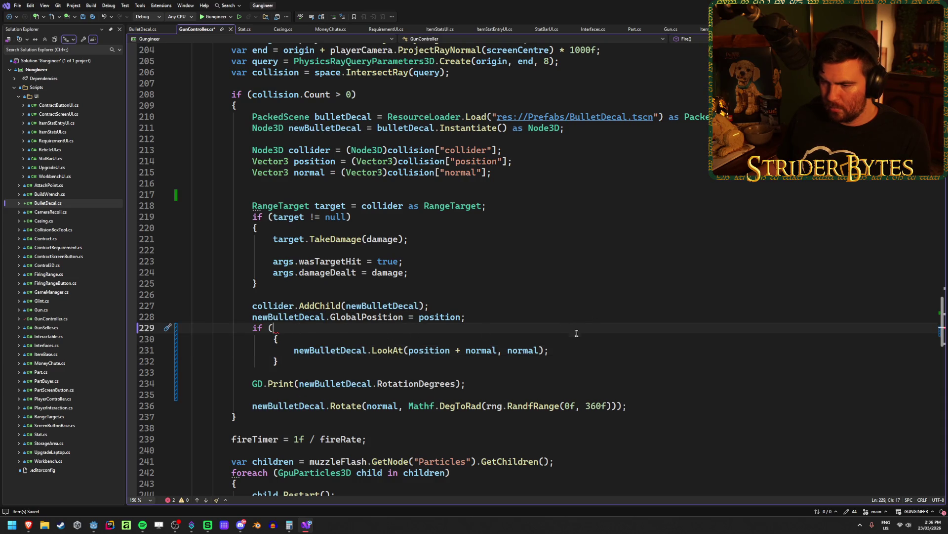
pyautogui.press('Down')
pyautogui.press('Down')
pyautogui.press('Down')
pyautogui.press('Delete')
# Scrap the first if attempt, restoring LookAt on its own line with a blank line above
pyautogui.click(384, 343)
pyautogui.hotkey('ctrl', 'Delete')
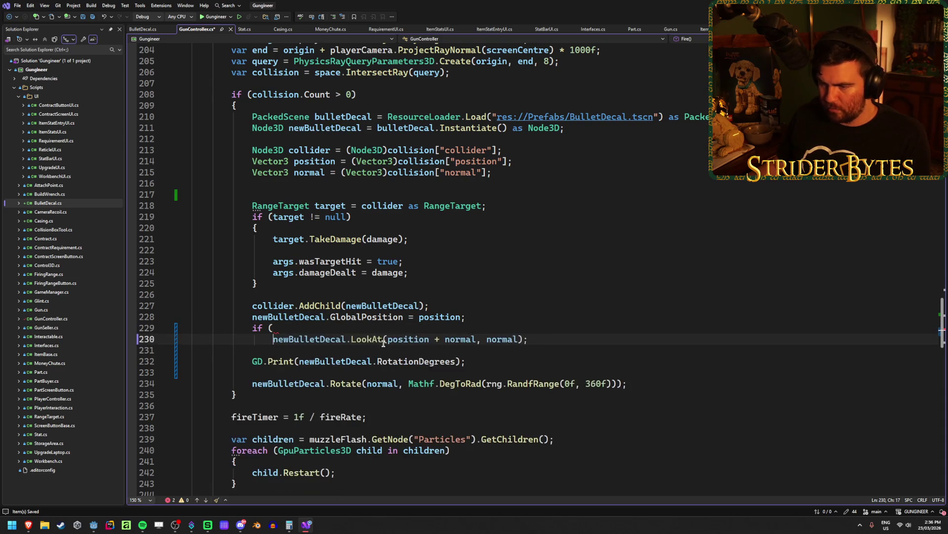
pyautogui.press('BackSpace')
pyautogui.hotkey('ctrl', 'BackSpace')
pyautogui.press('Return')
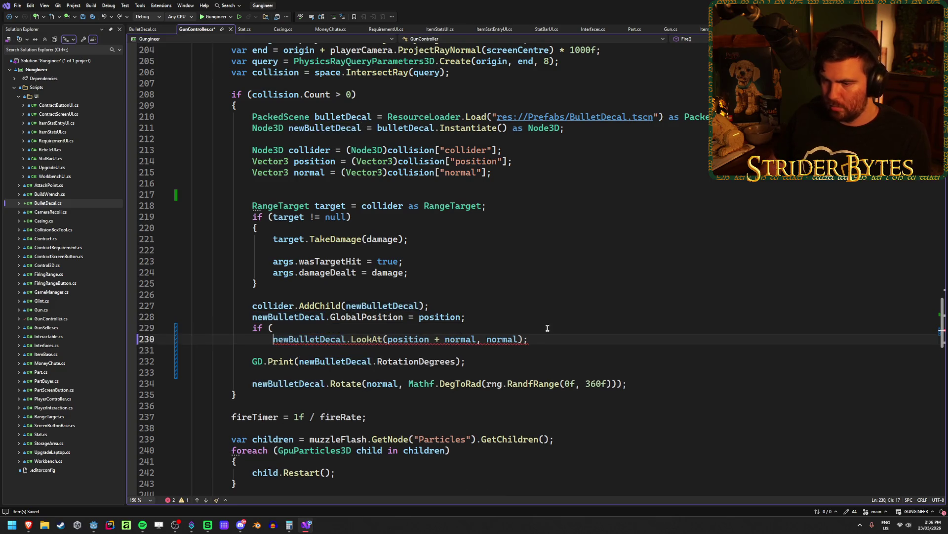
pyautogui.hotkey('ctrl', 'BackSpace')
pyautogui.hotkey('ctrl', 'BackSpace')
pyautogui.hotkey('ctrl', 'BackSpace')
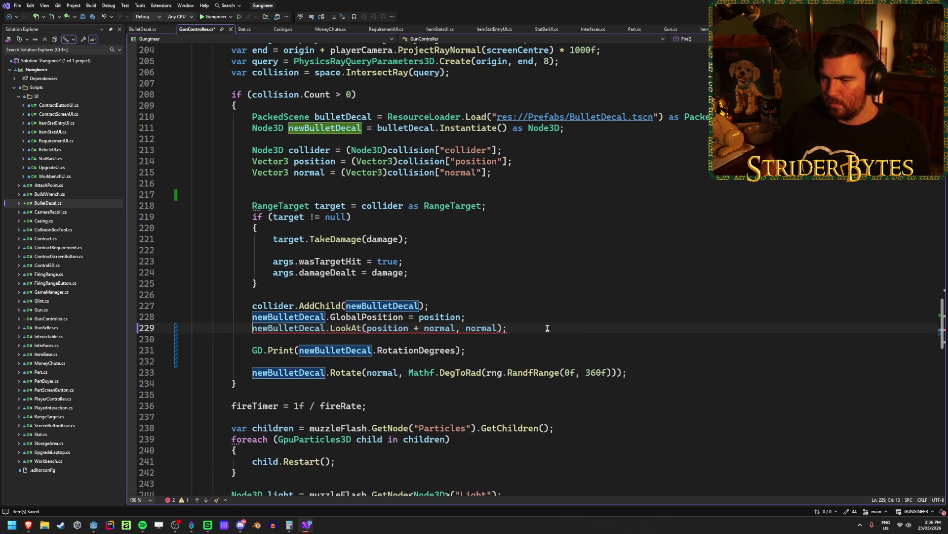
pyautogui.hotkey('ctrl', 'Return')
# Write a fresh 'if () {' block and move the LookAt call inside it
pyautogui.write('if (')
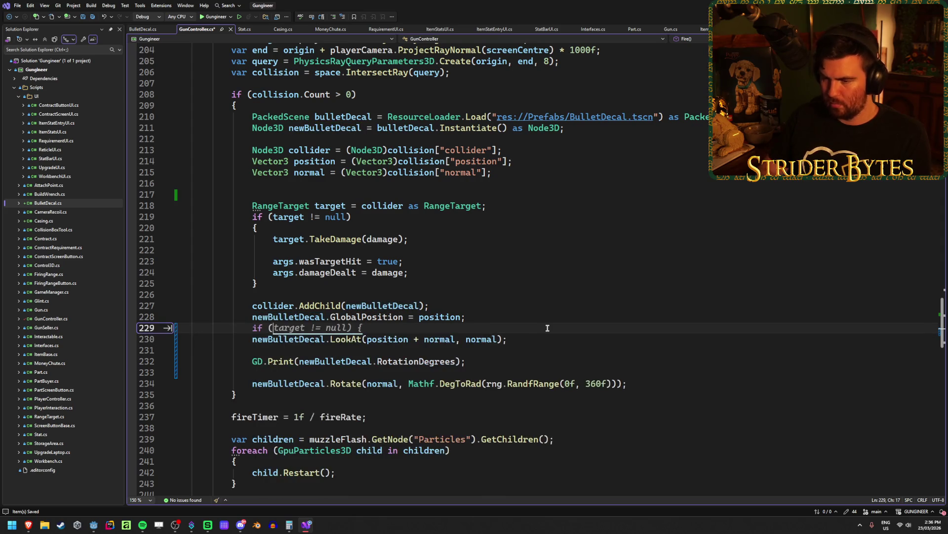
pyautogui.write(') {')
pyautogui.press('Return')
pyautogui.press('Down')
pyautogui.press('Down')
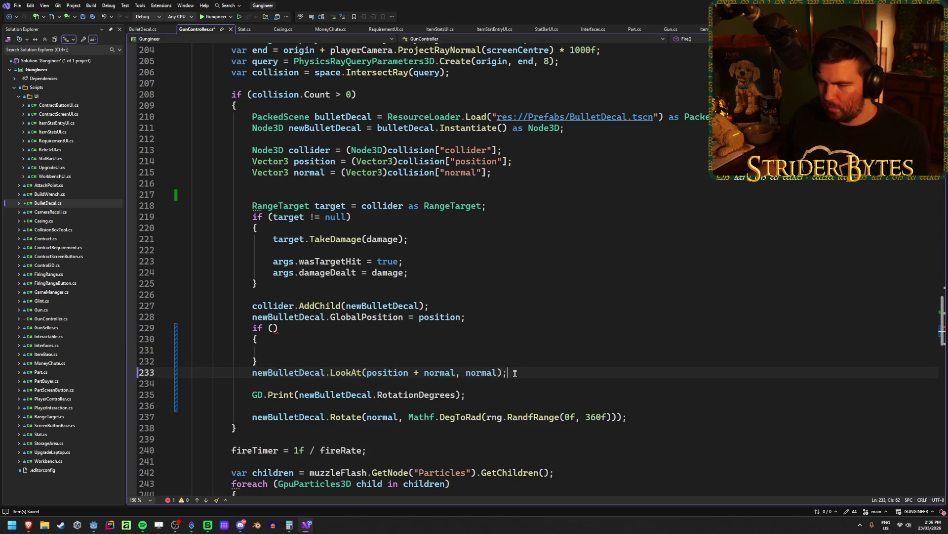
pyautogui.hotkey('ctrl', 'x')
pyautogui.click(301, 350)
pyautogui.hotkey('ctrl', 'v')
pyautogui.press('BackSpace')
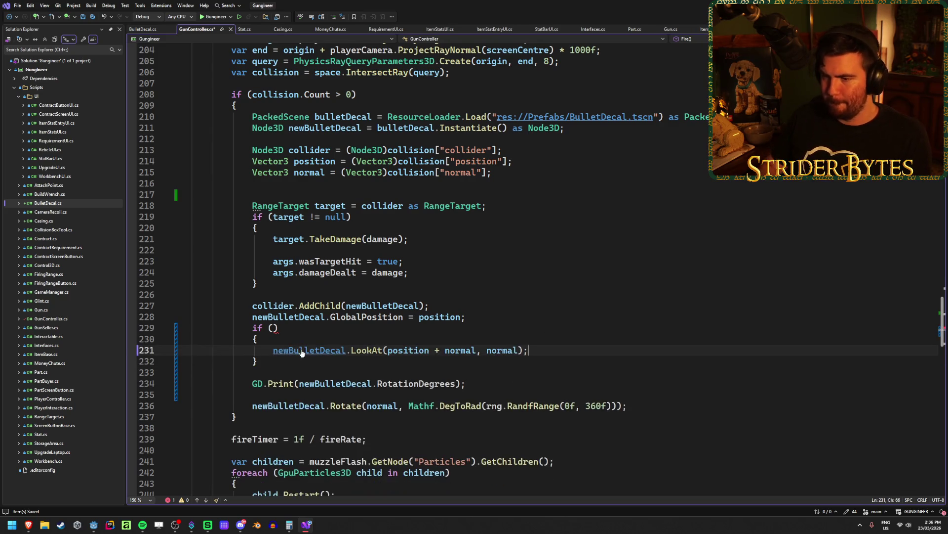
pyautogui.click(273, 328)
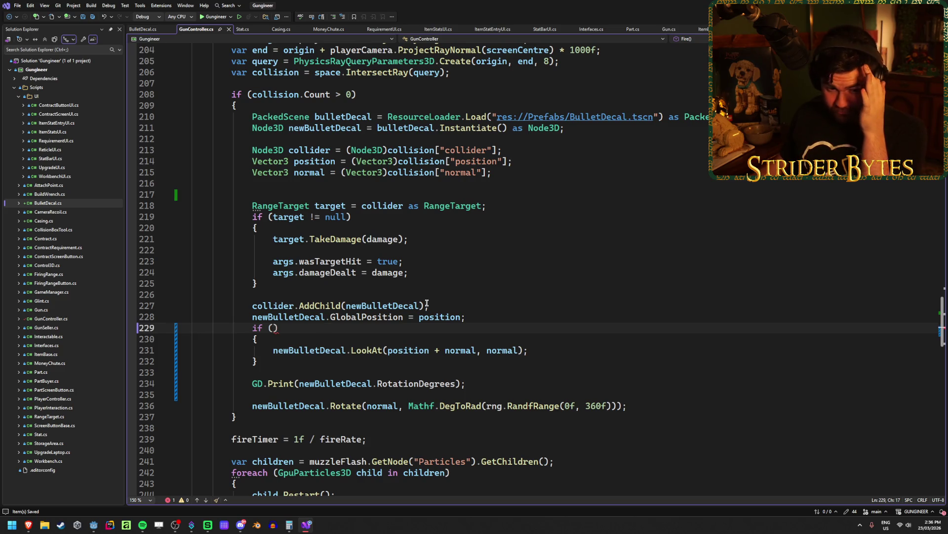
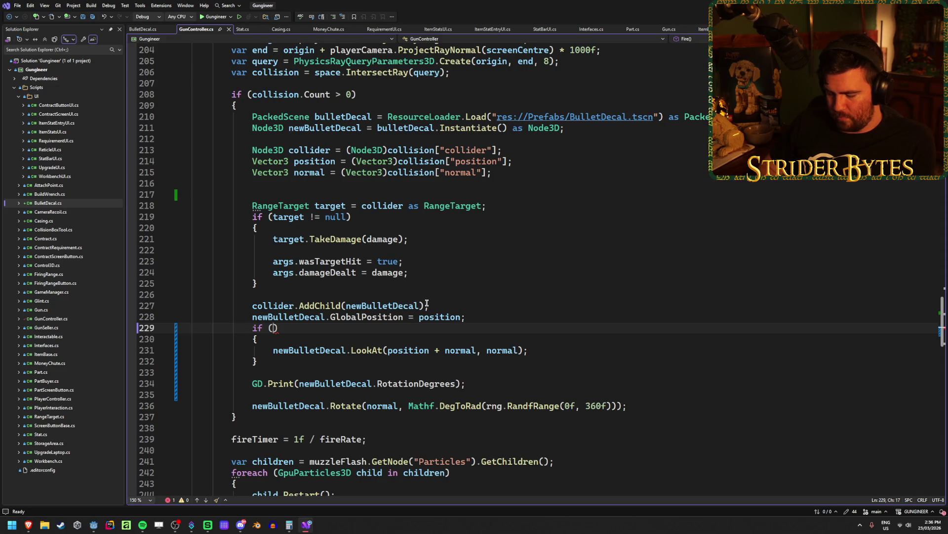
# Wrap the decal LookAt in if (!normal.IsEqualApprox(Vector3.Up)) and save GunController.cs
pyautogui.write('normal.I')
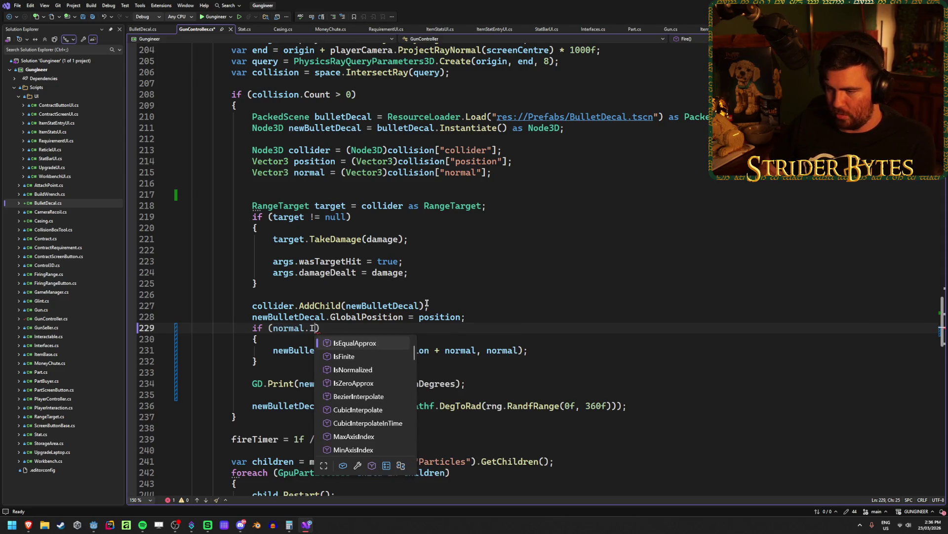
pyautogui.write('s')
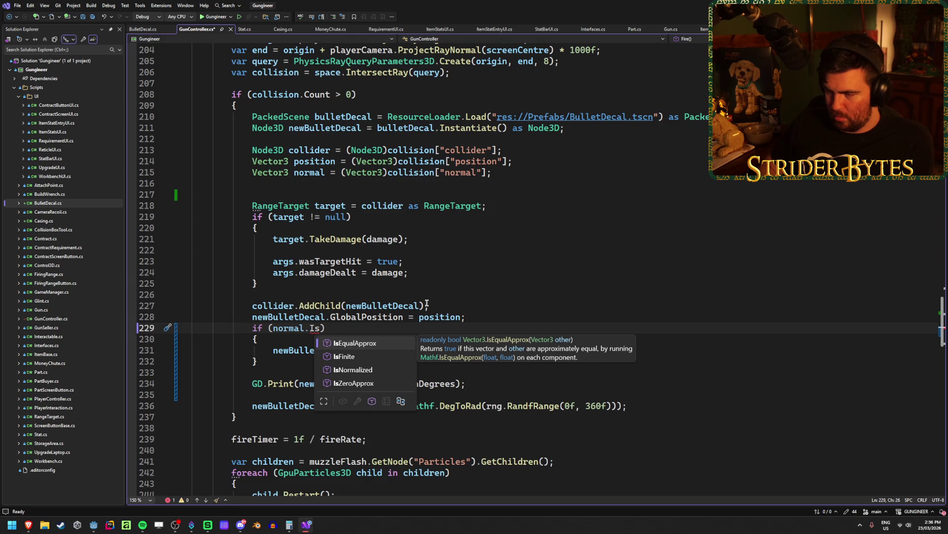
pyautogui.write('(Ve')
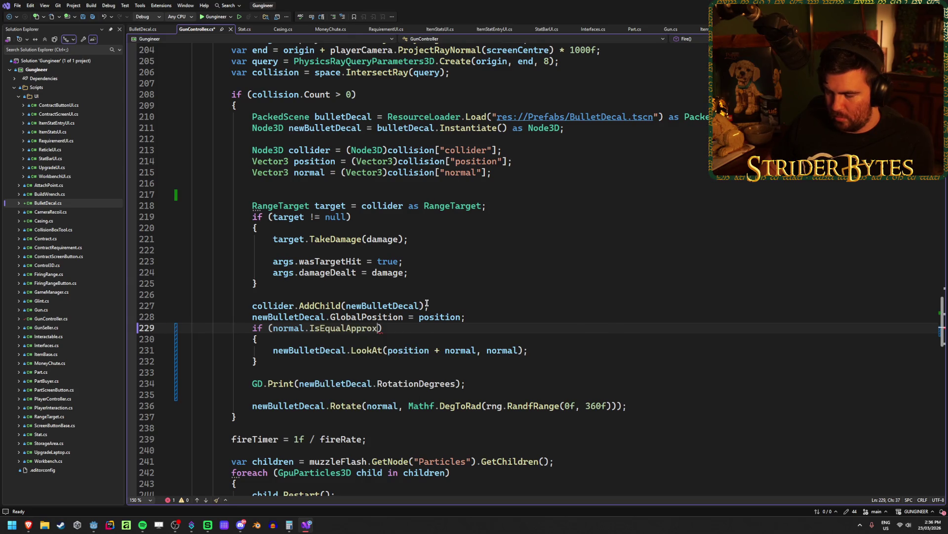
pyautogui.write('ctor3.Up')
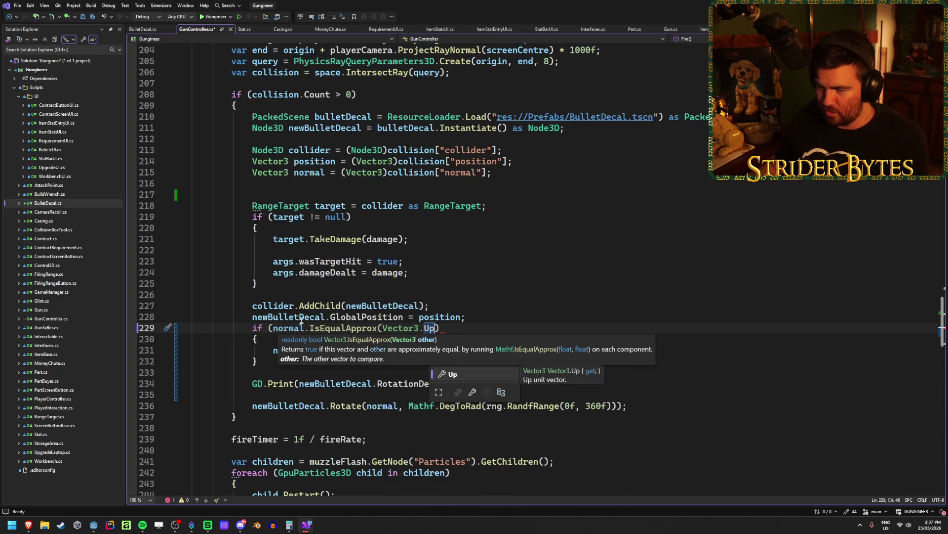
pyautogui.click(274, 328)
pyautogui.write('!')
pyautogui.click(479, 324)
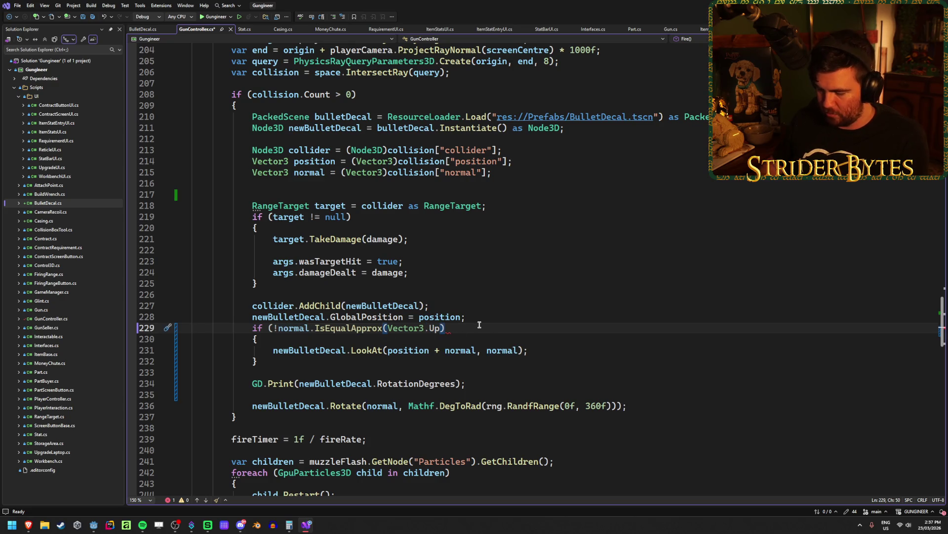
pyautogui.write(')')
pyautogui.hotkey('ctrl', 's')
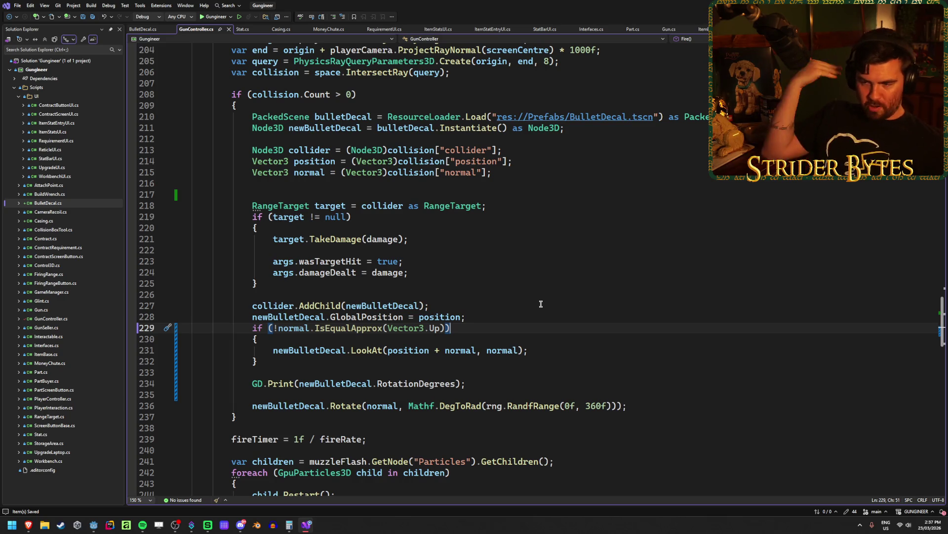
pyautogui.click(538, 348)
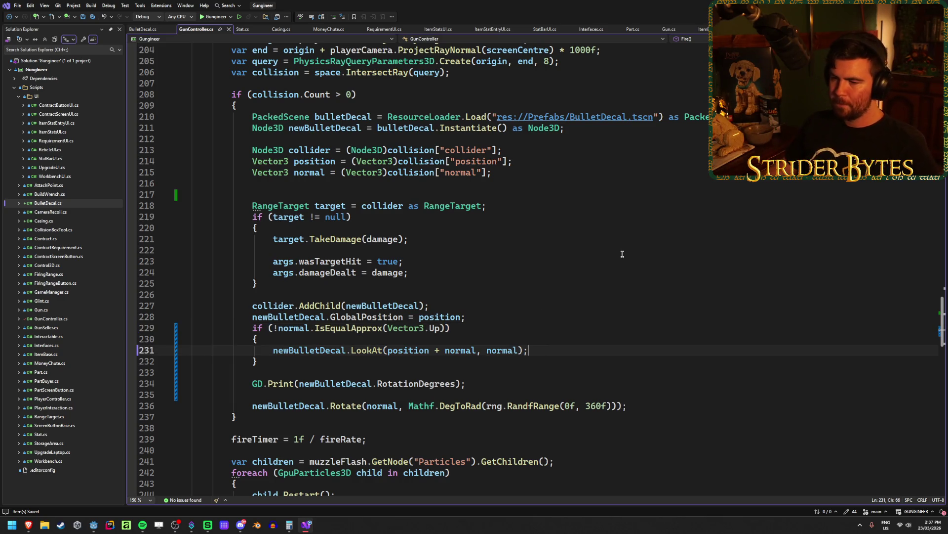
# Add newBulletDecal.RotateX(Mathf.DegToRad()) on a new line below the LookAt call
pyautogui.press('Return')
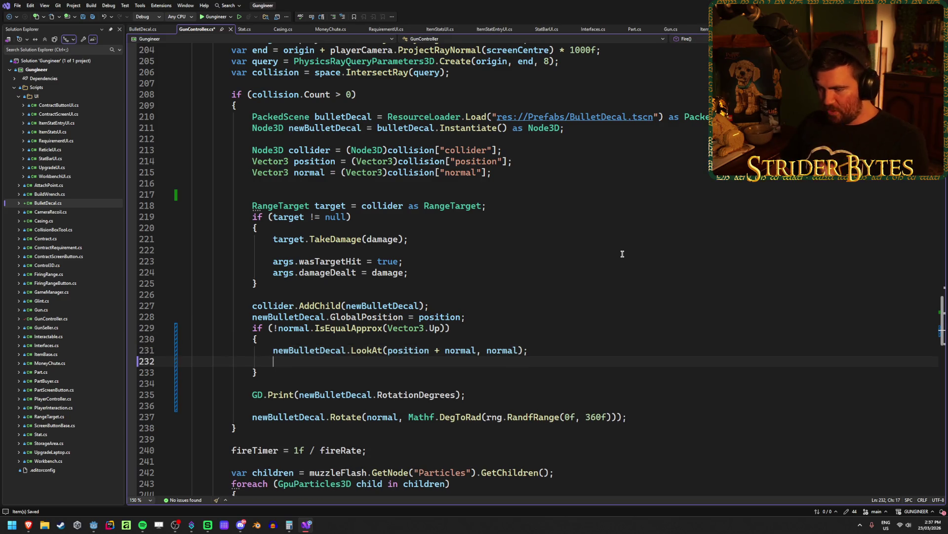
pyautogui.write('new')
pyautogui.press('Tab')
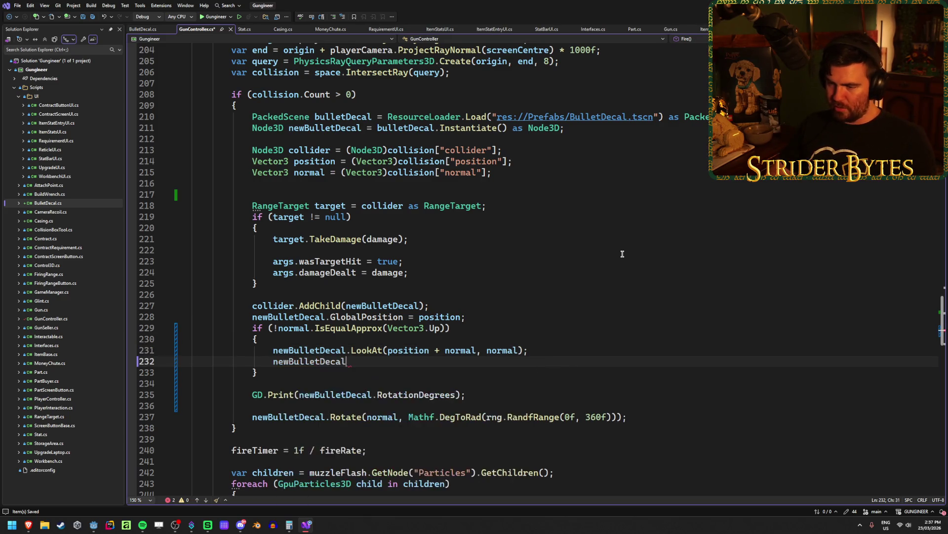
pyautogui.write('.Rot')
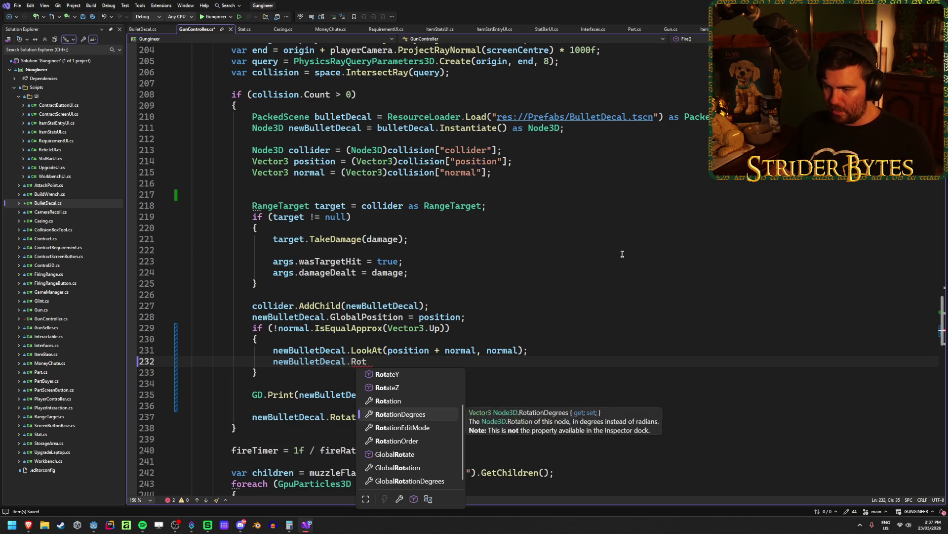
pyautogui.press('Up')
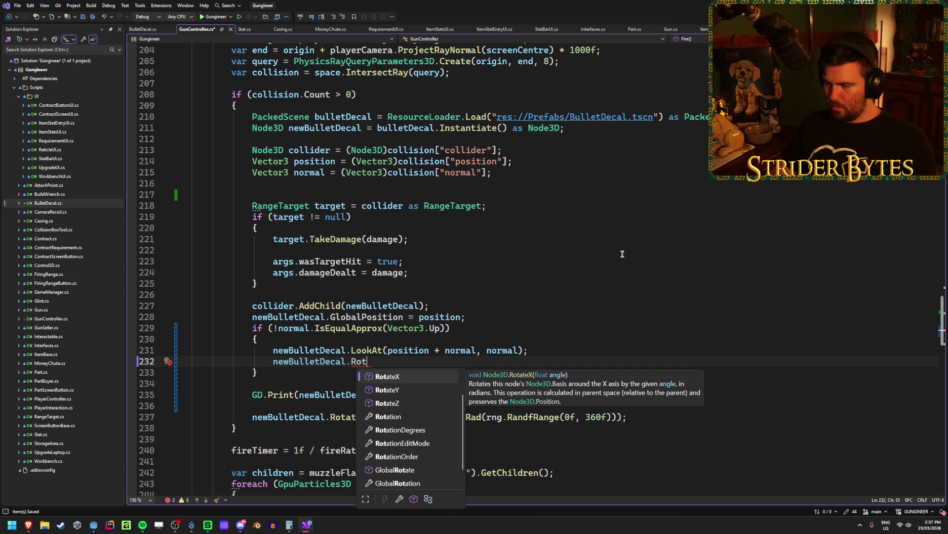
pyautogui.press('Up')
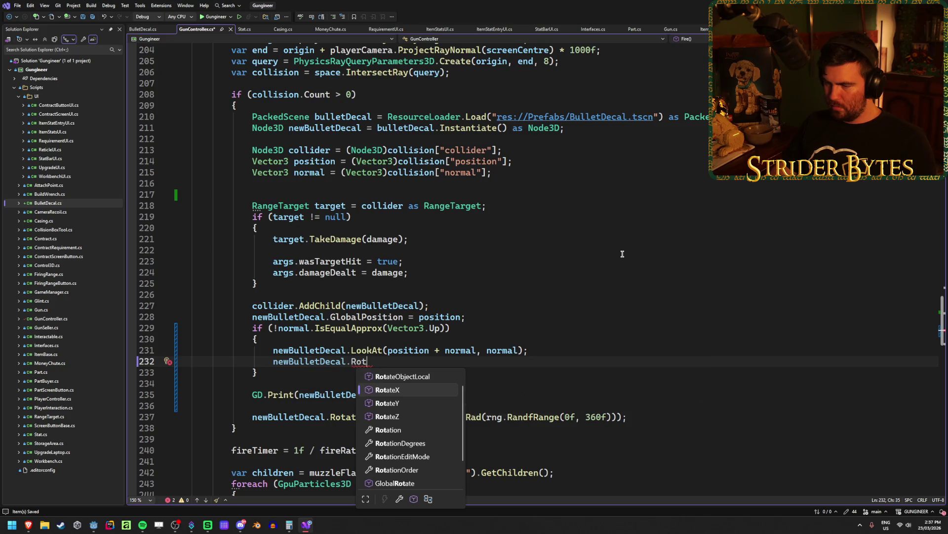
pyautogui.press('Down')
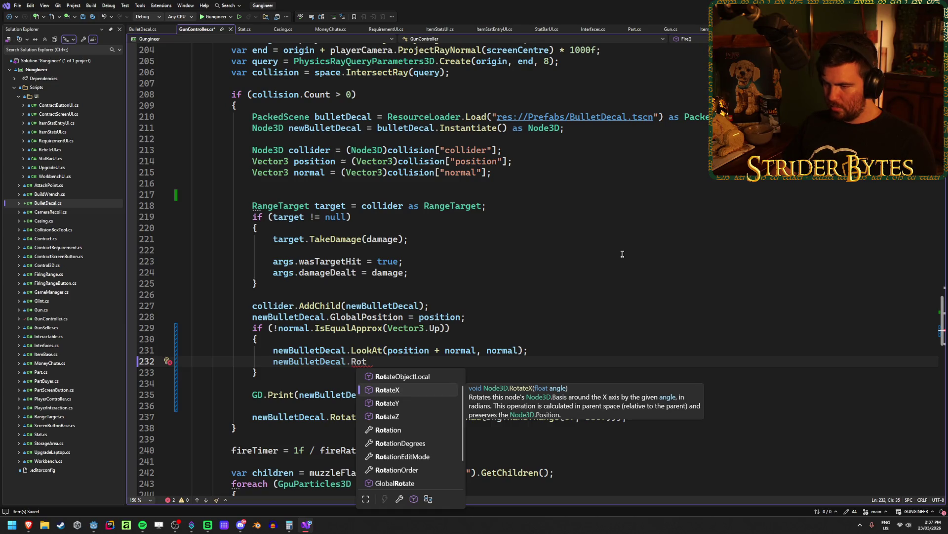
pyautogui.press('Tab')
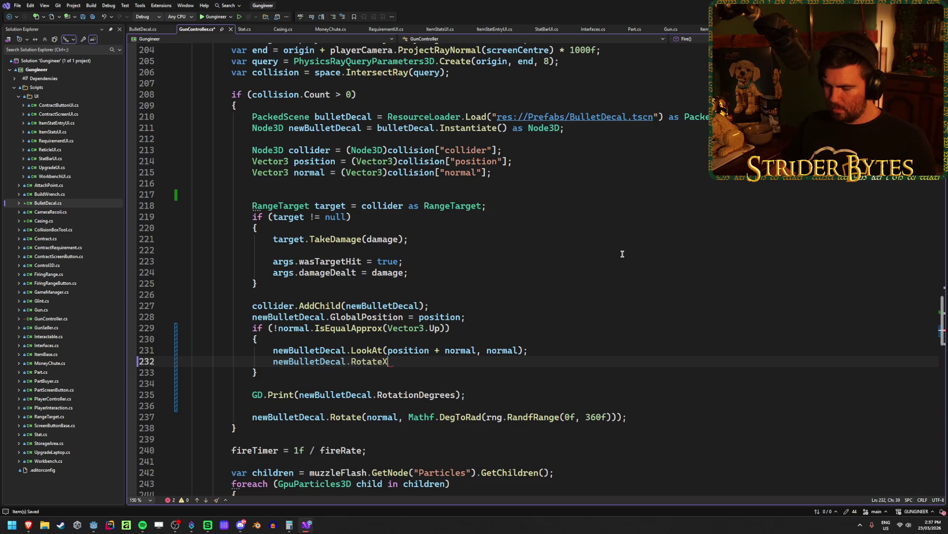
pyautogui.write('(Mathf')
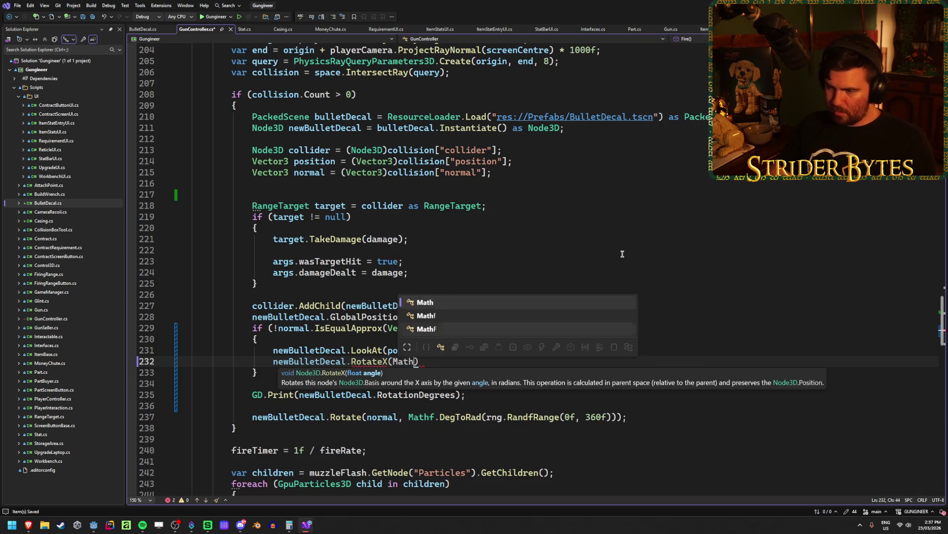
pyautogui.write('.DegT')
pyautogui.press('Tab')
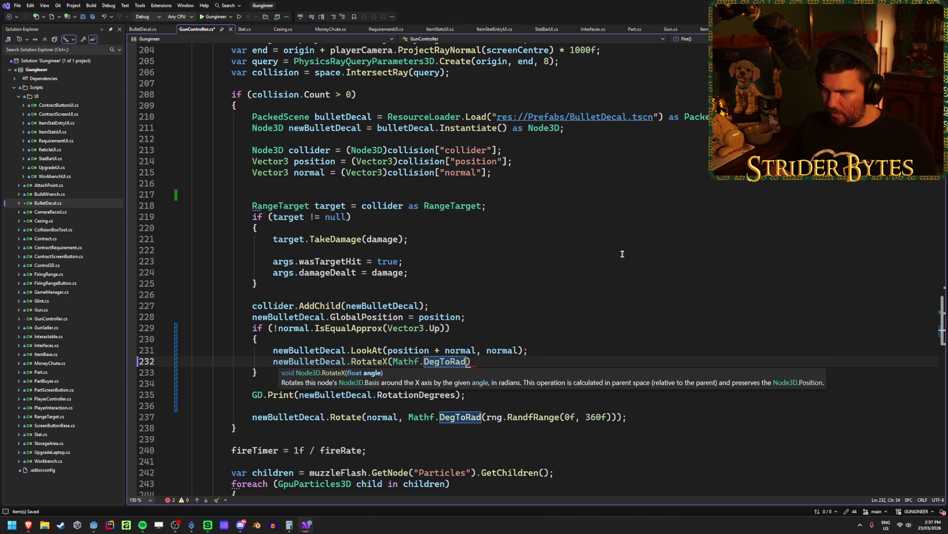
pyautogui.write('(')
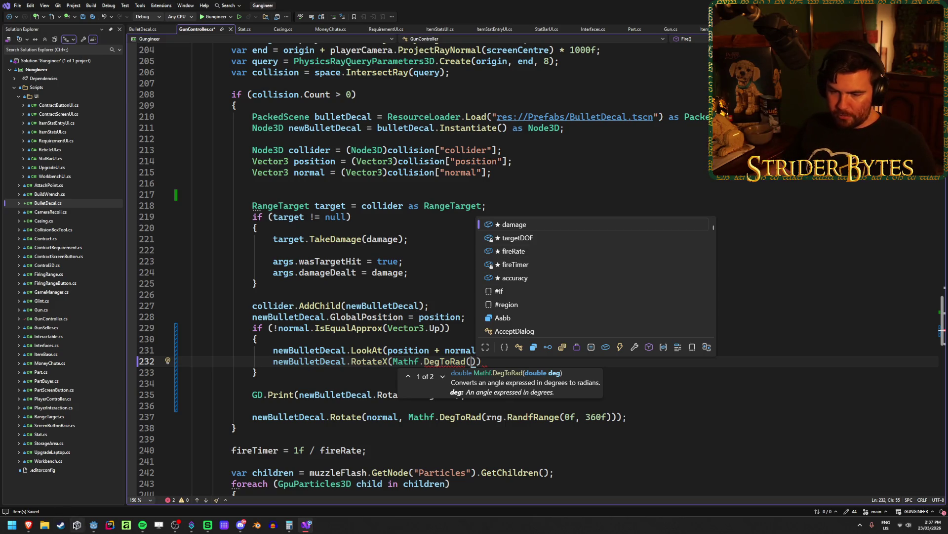
pyautogui.click(93, 524)
# Frame the BulletDecal box, tilt it -90° about X, then undo the tilt
pyautogui.press('f')
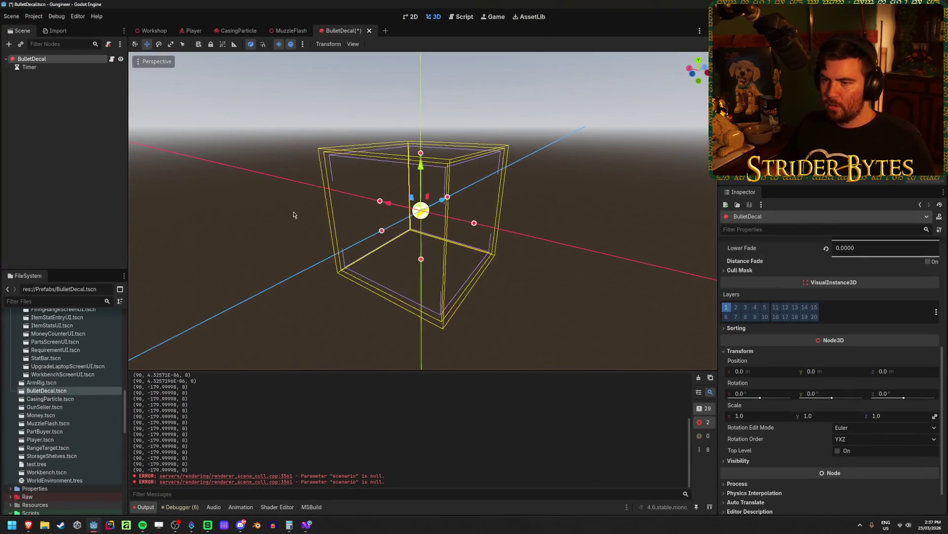
pyautogui.scroll(-2, 286, 235)
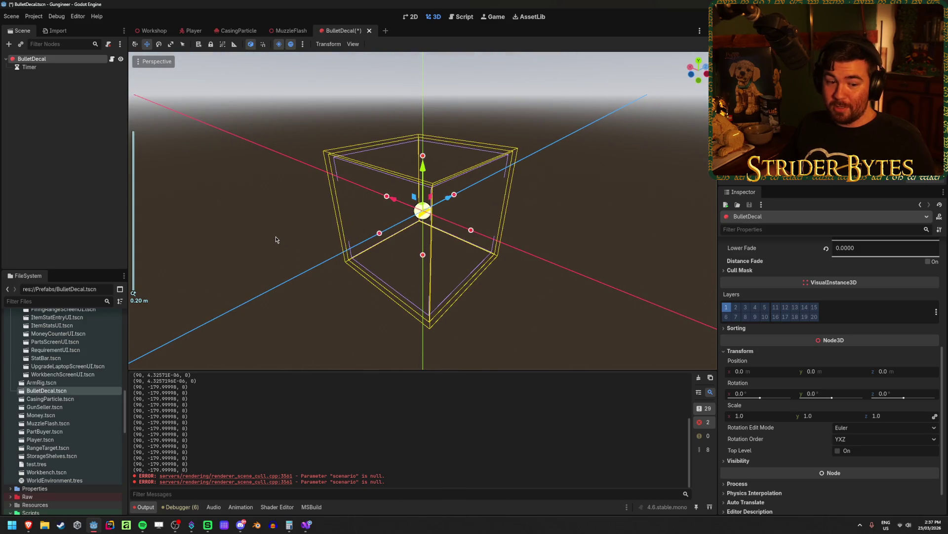
pyautogui.hotkey('alt', 'Tab')
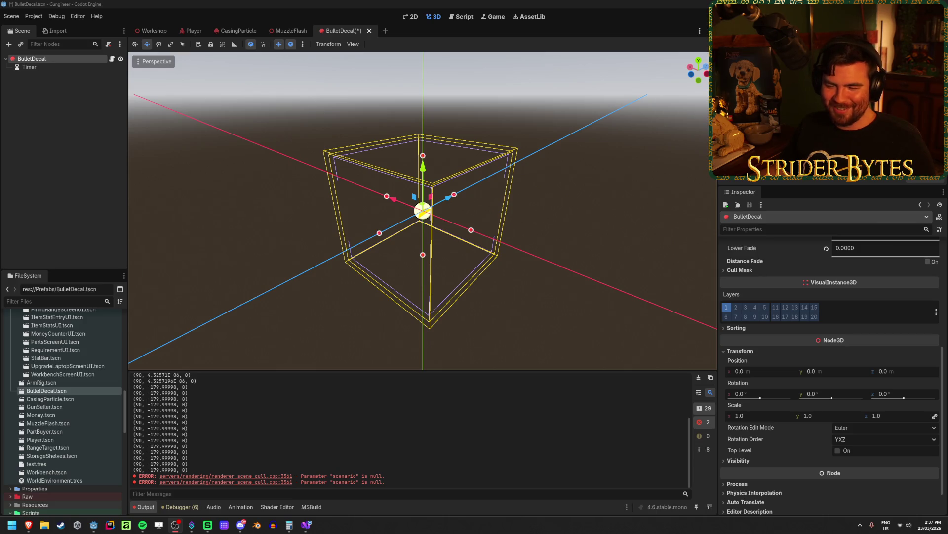
pyautogui.hotkey('alt', 'Tab')
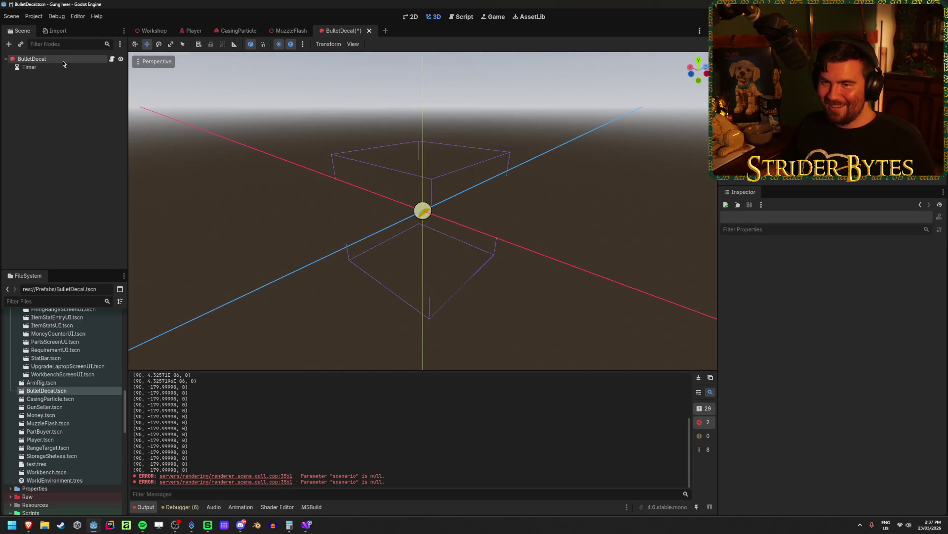
pyautogui.press('e')
pyautogui.moveTo(394, 200); pyautogui.dragTo(390, 258)
pyautogui.press('w')
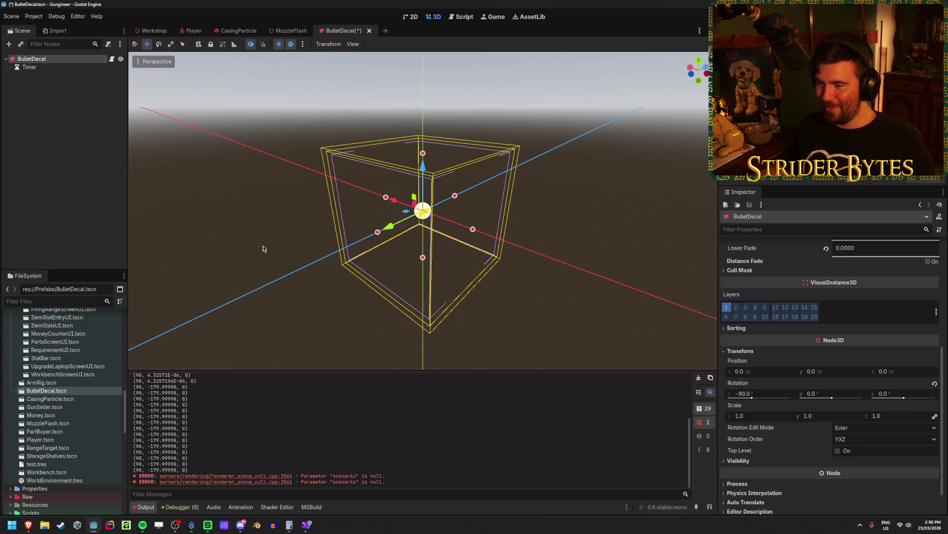
pyautogui.hotkey('ctrl', 'z')
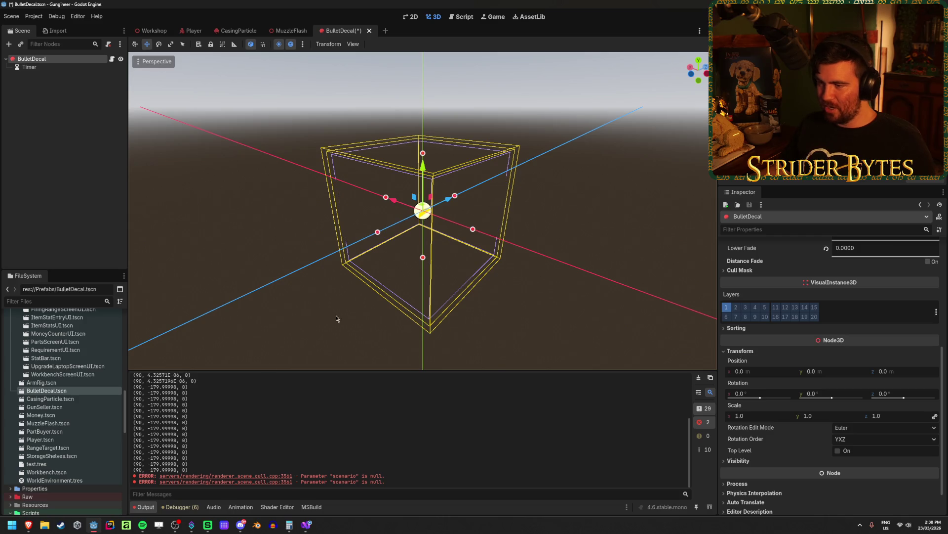
pyautogui.click(312, 530)
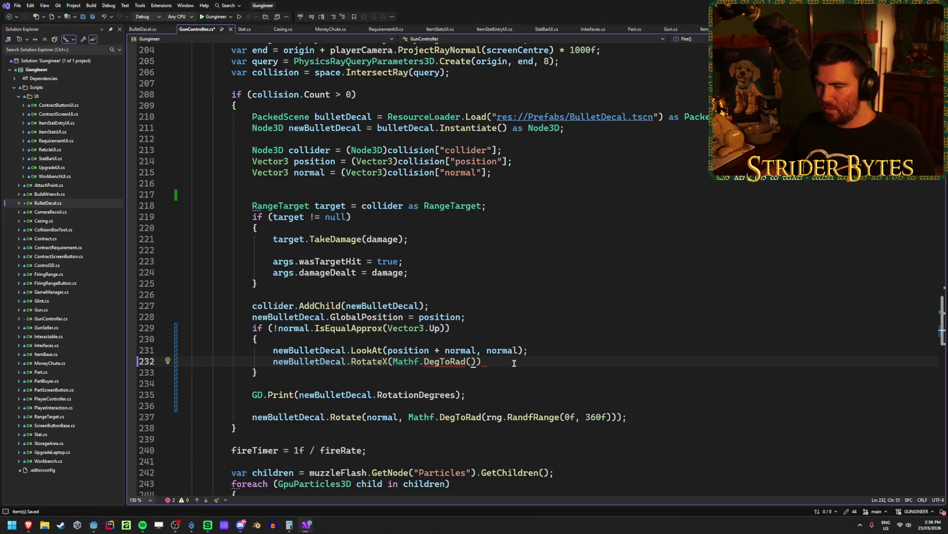
# Spin the decal box 180° about Y, then undo it back to zero rotation
pyautogui.click(93, 524)
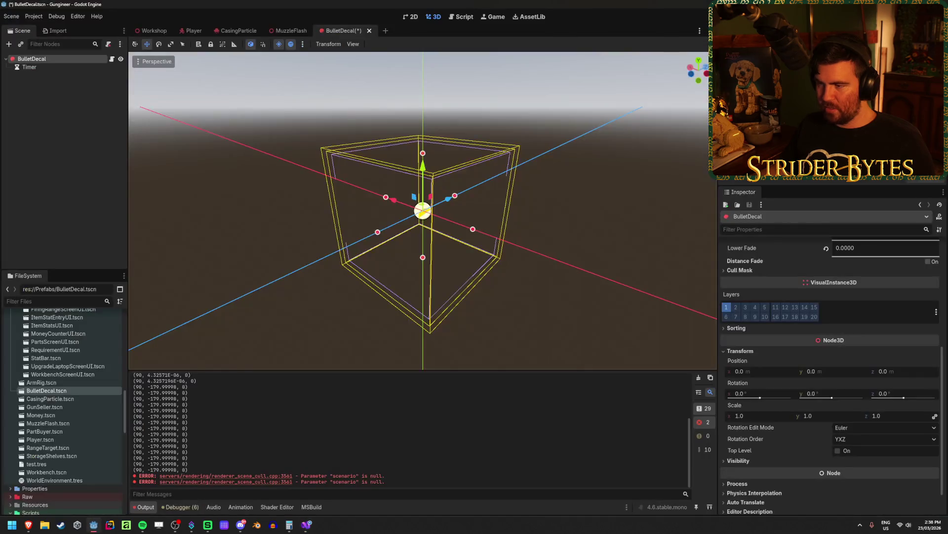
pyautogui.press('e')
pyautogui.moveTo(413, 226)
pyautogui.mouseDown()
pyautogui.moveTo(375, 213)
pyautogui.moveTo(396, 168)
pyautogui.moveTo(487, 154)
pyautogui.mouseUp()
pyautogui.press('w')
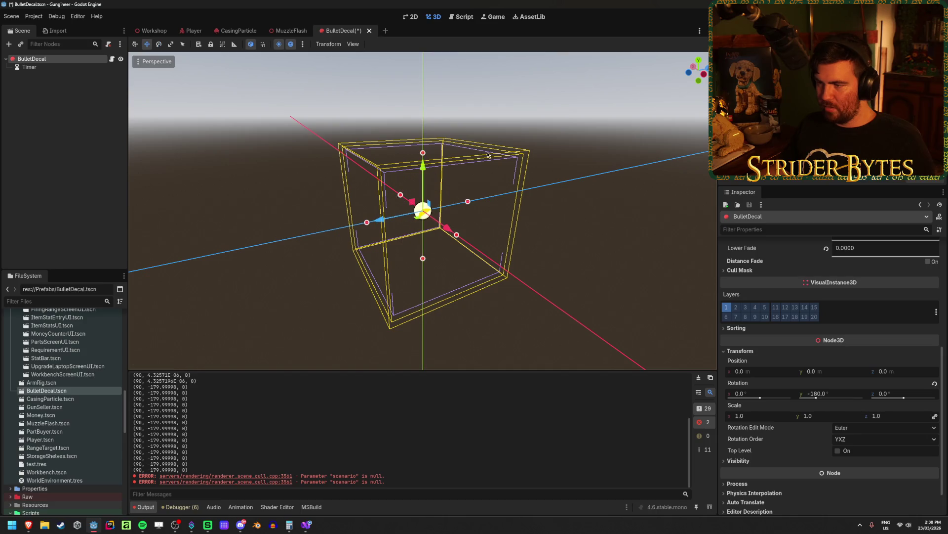
pyautogui.press('e')
pyautogui.click(740, 392)
pyautogui.press('Escape')
pyautogui.press('w')
pyautogui.hotkey('ctrl', 'z')
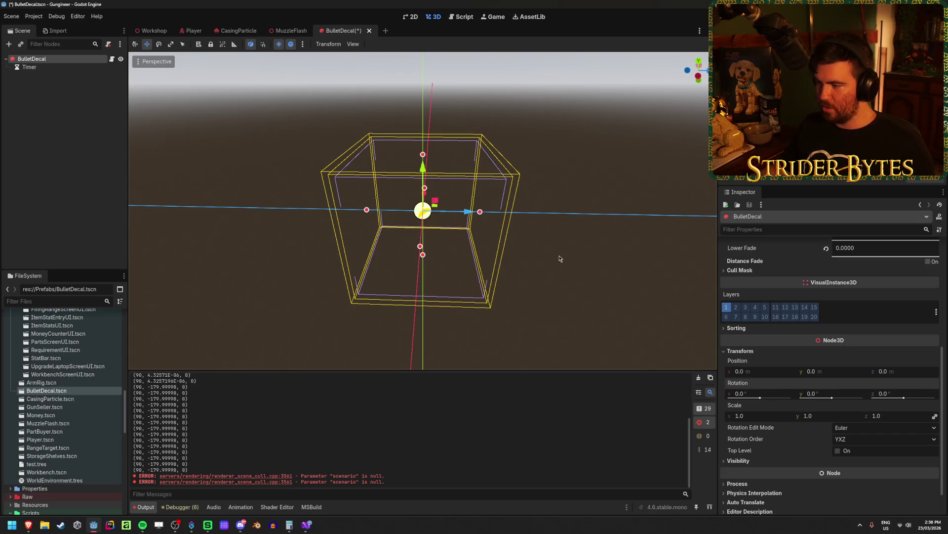
pyautogui.click(306, 526)
pyautogui.write('newBulletDecal.RotateX(Mathf.DegToRad(-90f));')
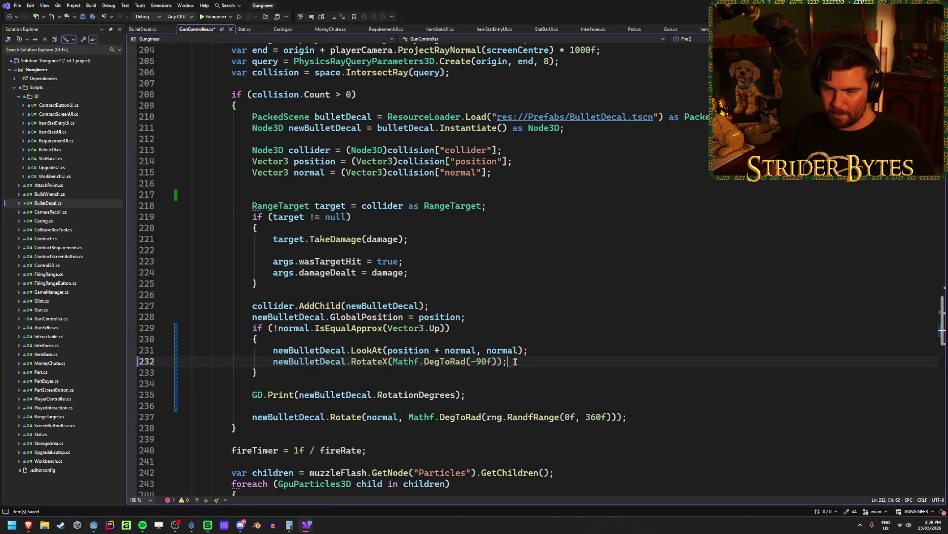
# Save GunController.cs with DegToRad(-90f) and switch back to run the game
pyautogui.hotkey('ctrl', 's')
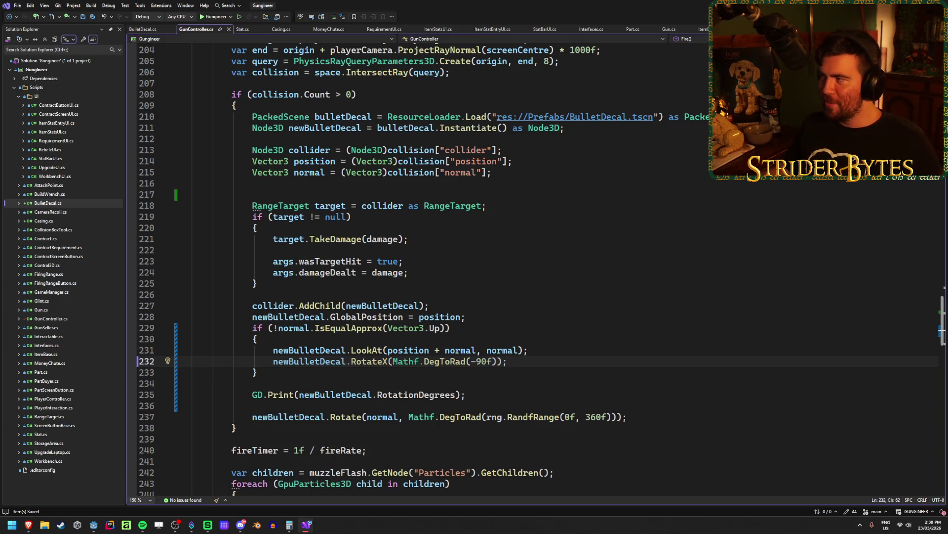
pyautogui.hotkey('alt', 'Tab')
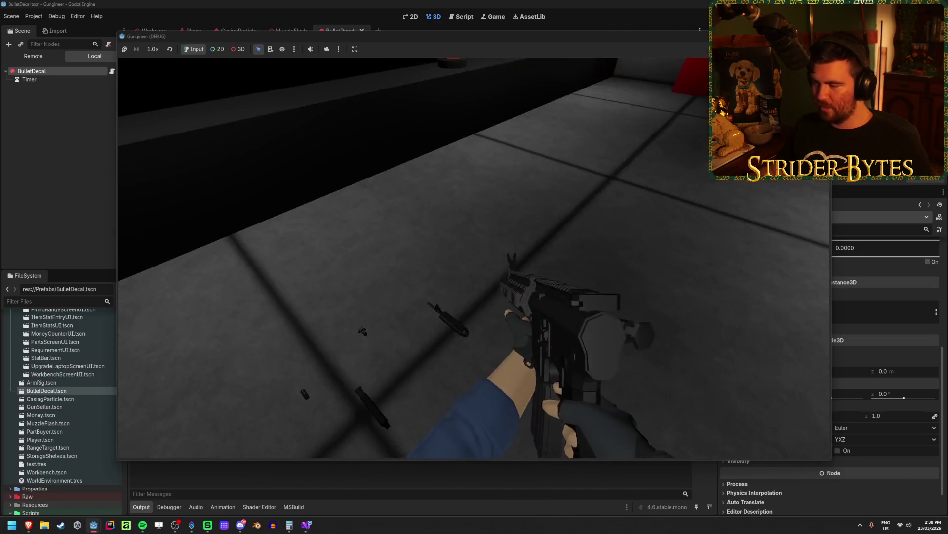
# Fire five shots at the wall, walk closer to inspect, then stop the game with F8
pyautogui.click(474, 258)
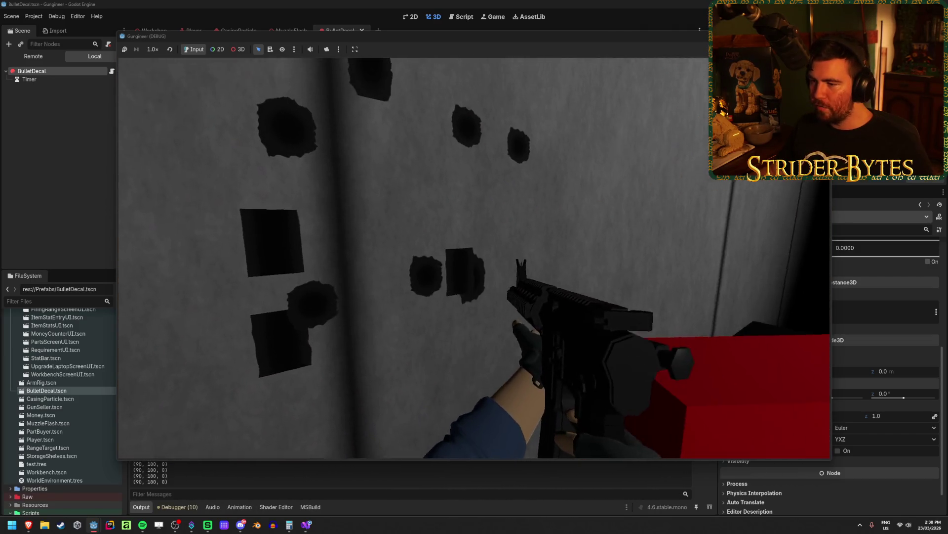
pyautogui.click(474, 258)
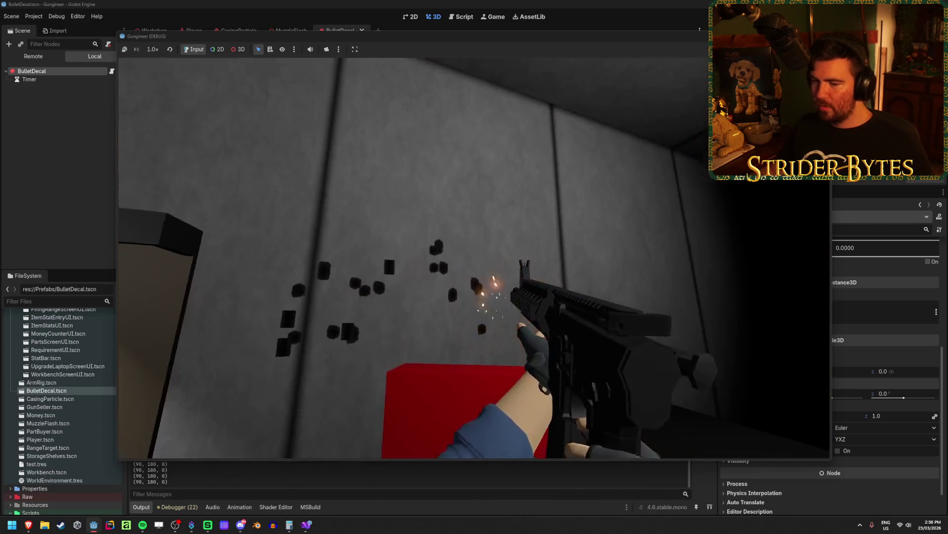
pyautogui.click(474, 257)
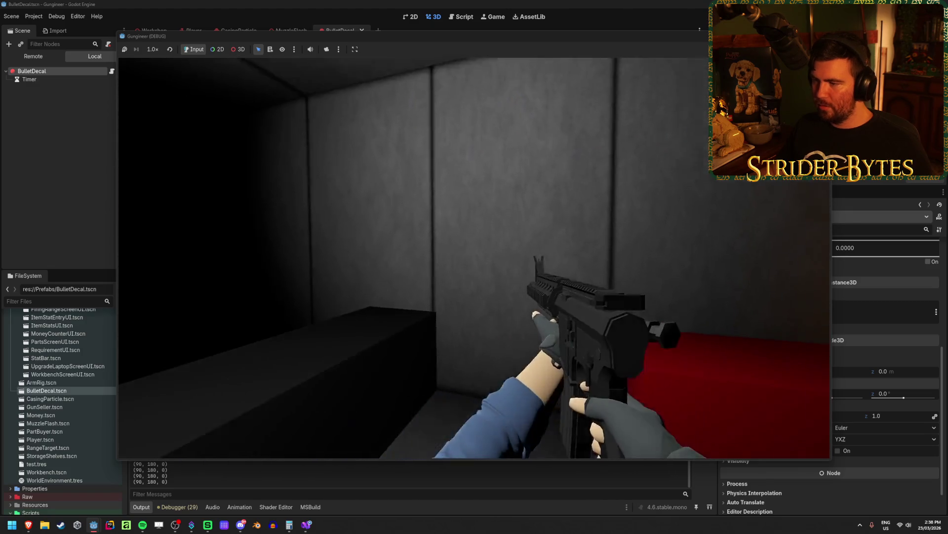
pyautogui.click(474, 258)
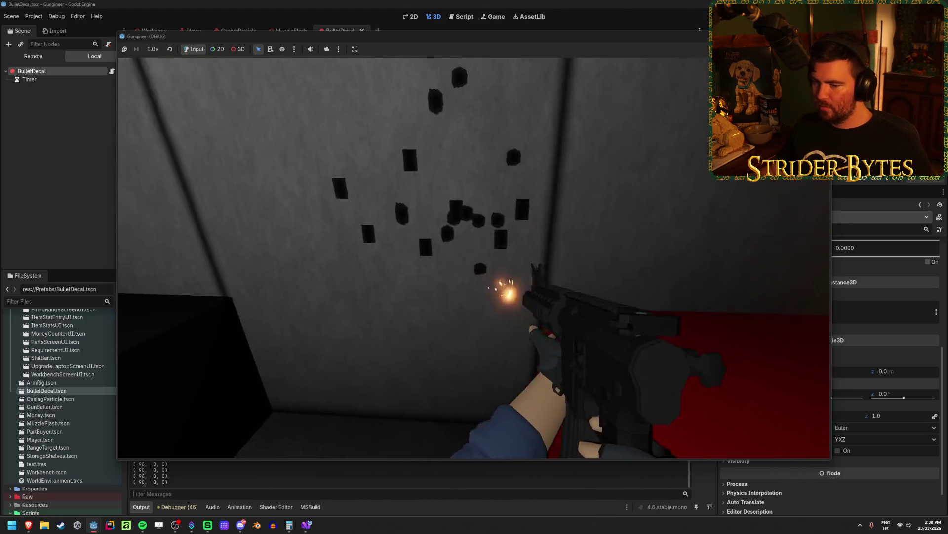
pyautogui.click(474, 258)
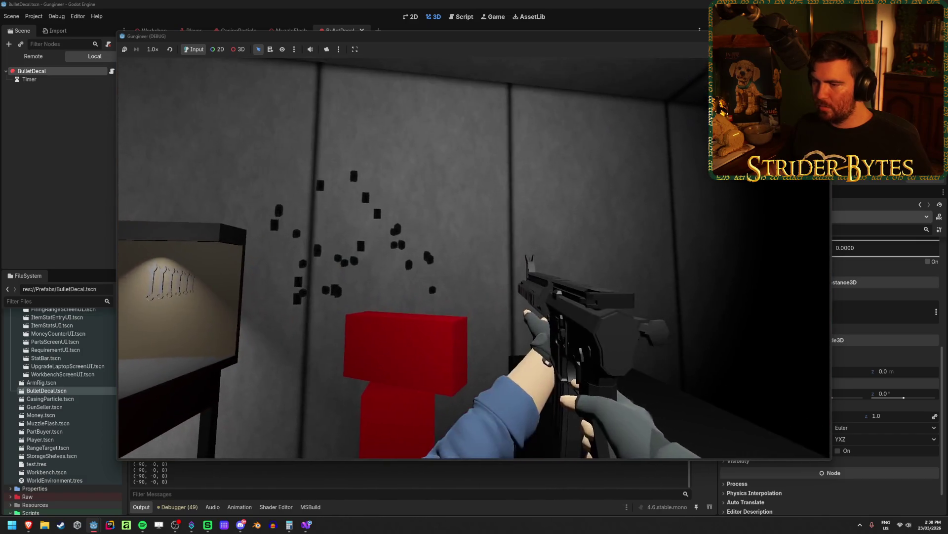
pyautogui.press('w')
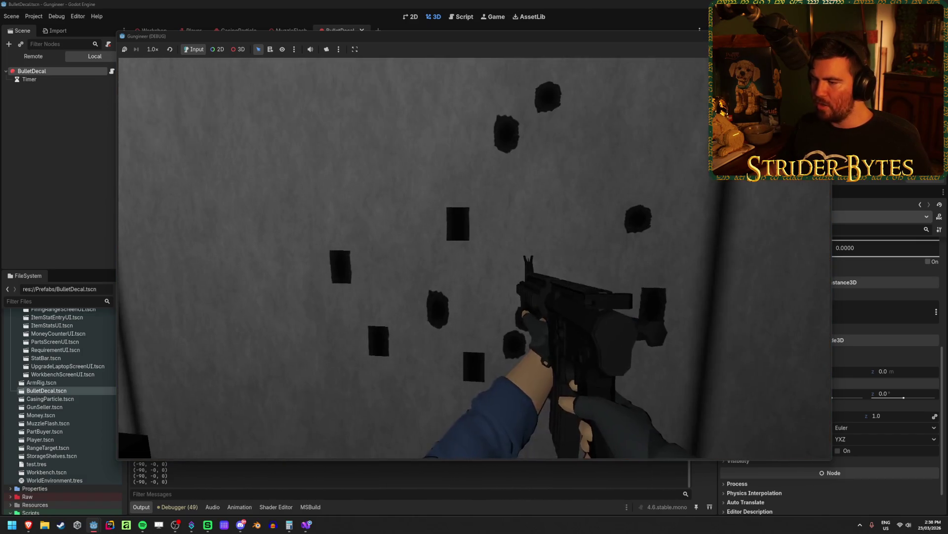
pyautogui.press('F8')
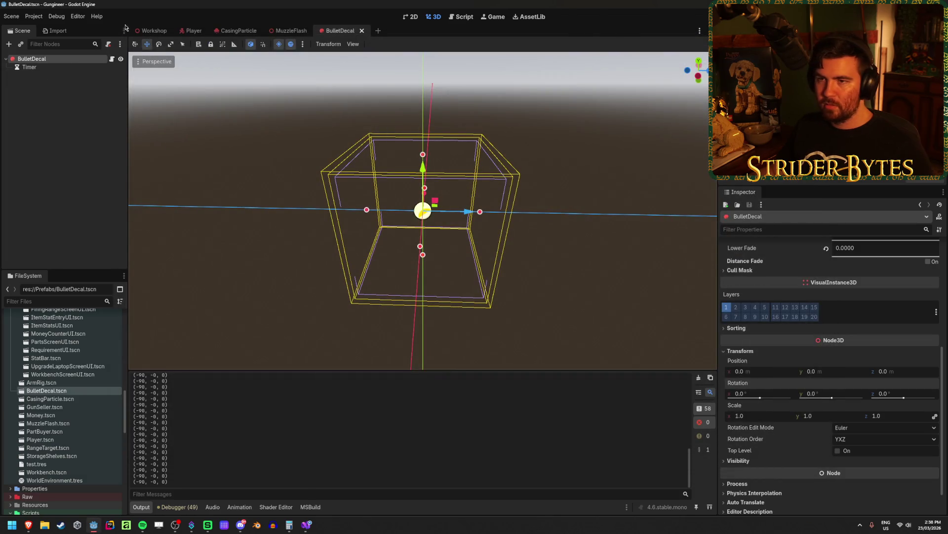
# In the Workshop scene, drag the BulletDecal left toward the wall
pyautogui.click(151, 30)
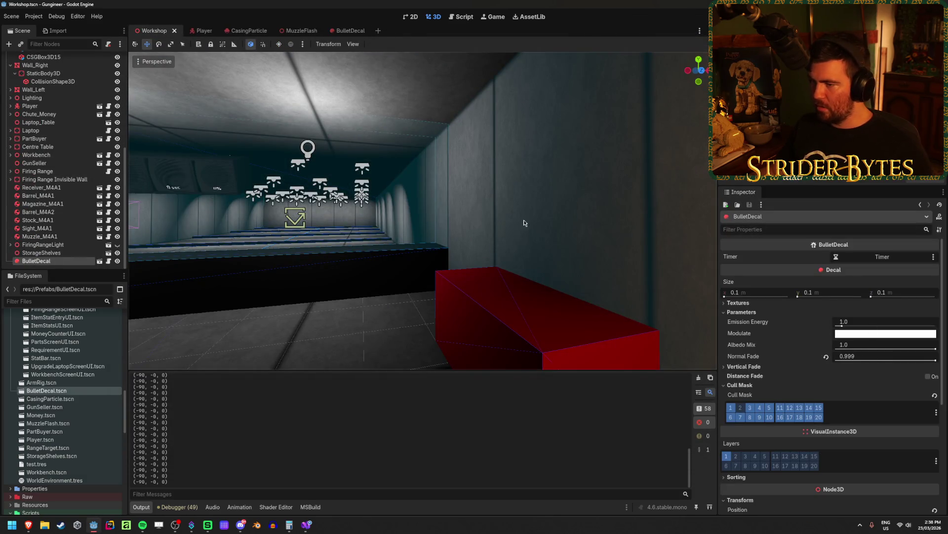
pyautogui.press('f')
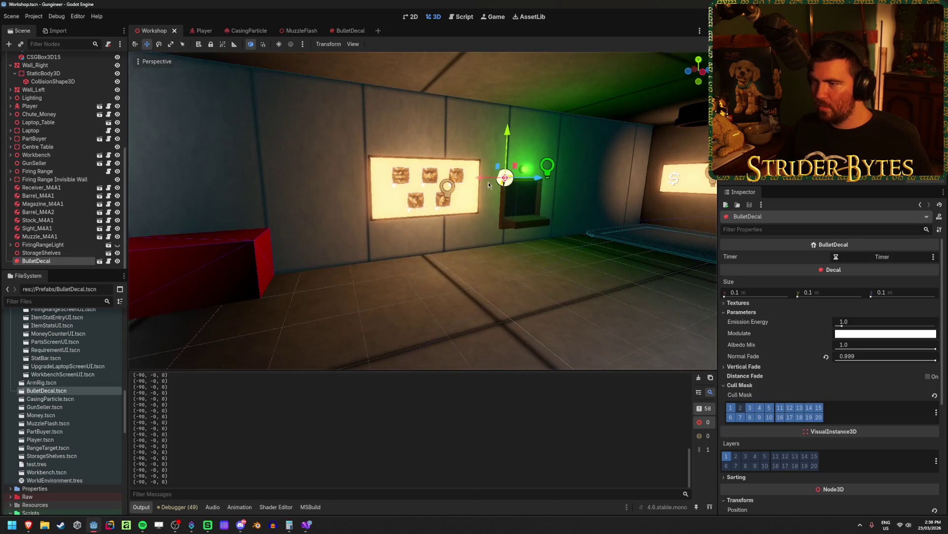
pyautogui.moveTo(488, 185)
pyautogui.mouseDown()
pyautogui.moveTo(265, 191)
pyautogui.moveTo(256, 203)
pyautogui.mouseUp()
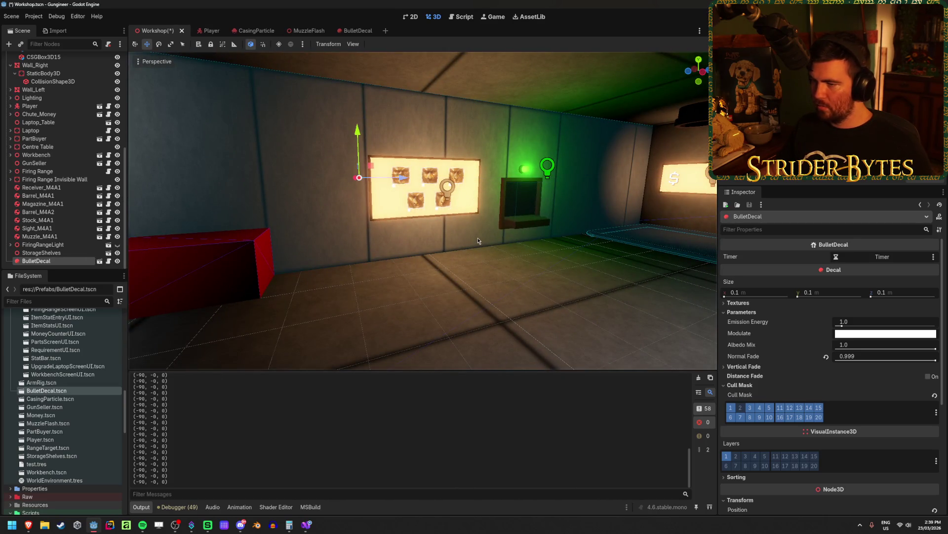
pyautogui.hotkey('ctrl', 'z')
pyautogui.moveTo(479, 180); pyautogui.dragTo(292, 200)
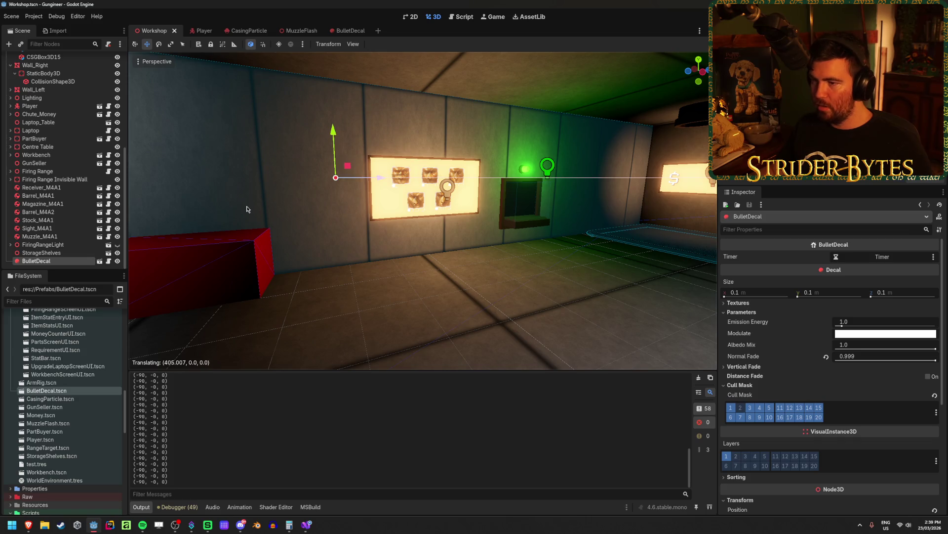
pyautogui.rightClick(247, 209)
pyautogui.scroll(3, 346, 207)
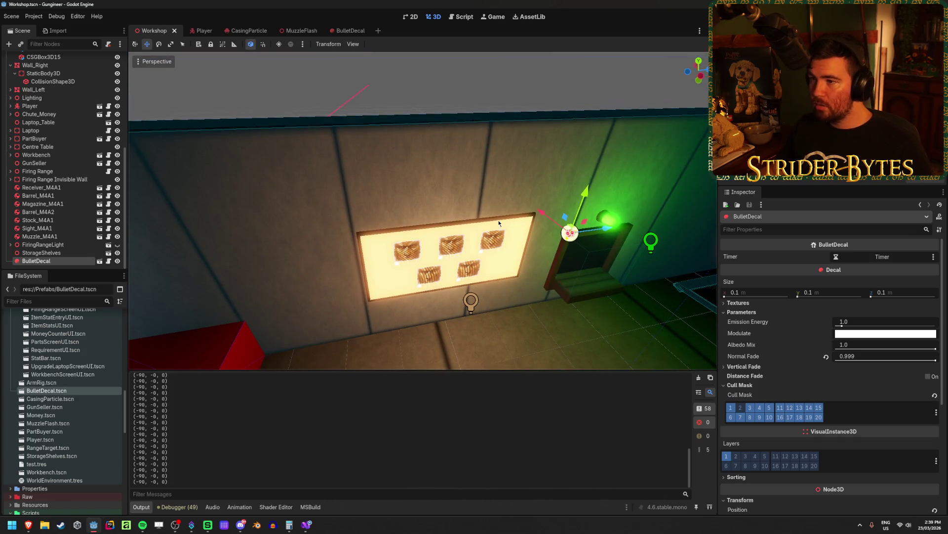
pyautogui.moveTo(571, 253); pyautogui.dragTo(192, 302)
pyautogui.press('f')
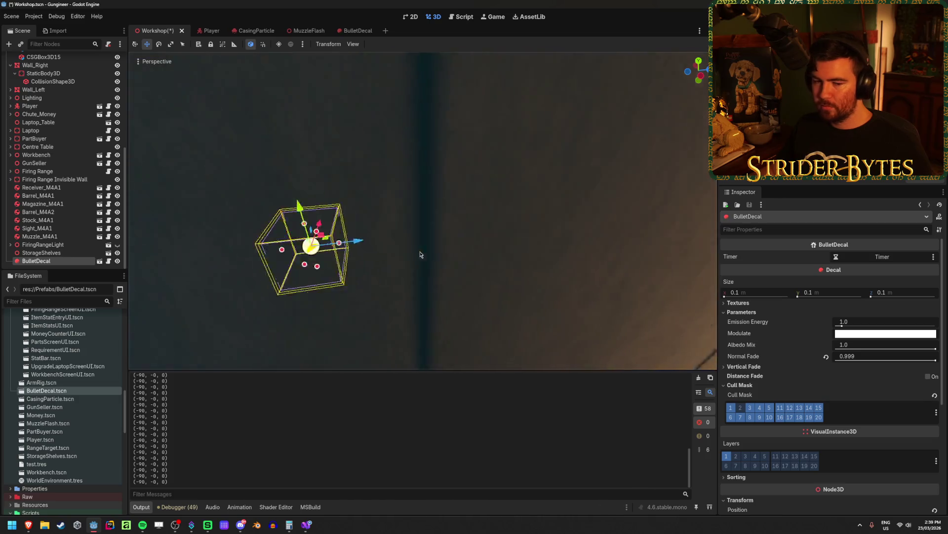
pyautogui.scroll(-3, 511, 218)
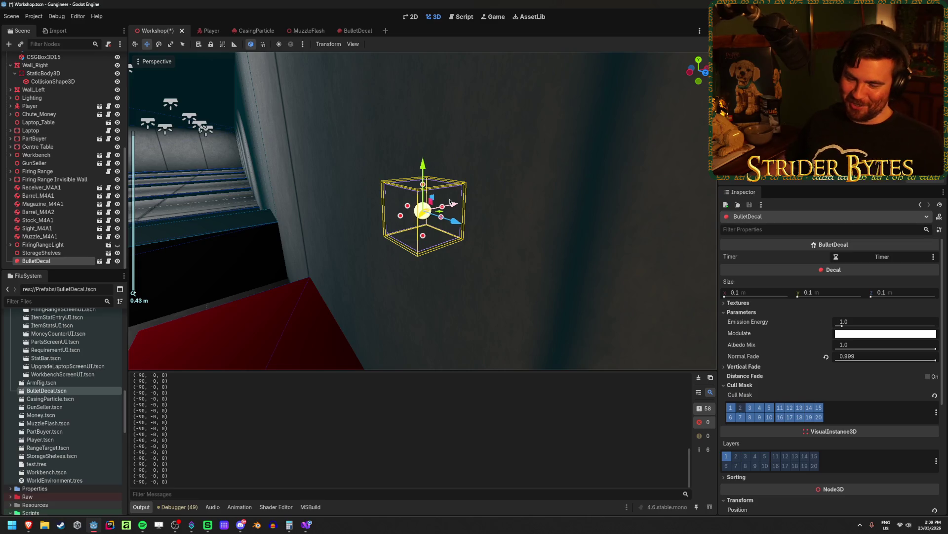
pyautogui.scroll(-5, 761, 373)
# Set the BulletDecal Position X to 7.0 m and Rotation X to -90°, then save the scene
pyautogui.click(763, 349)
pyautogui.press('Return')
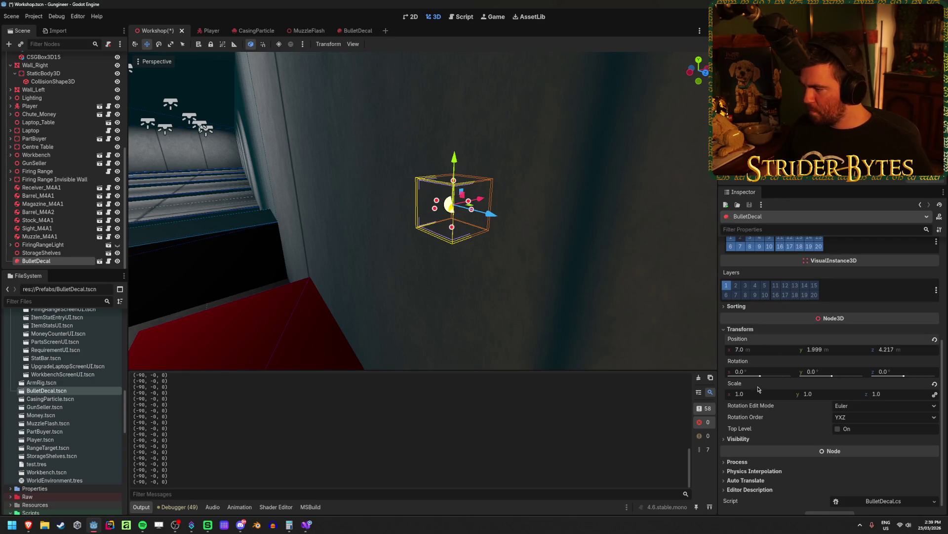
pyautogui.click(759, 372)
pyautogui.write('90')
pyautogui.press('Return')
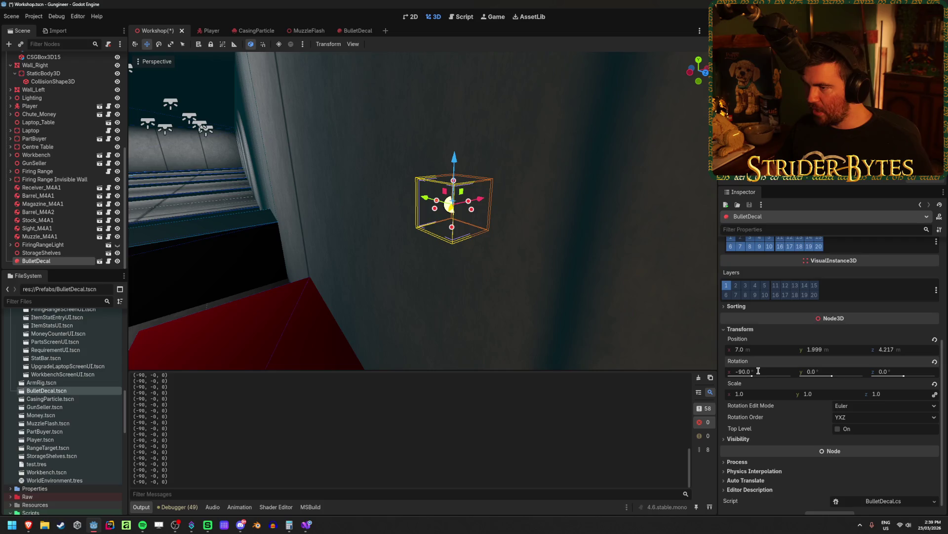
pyautogui.press('f')
pyautogui.scroll(4, 531, 257)
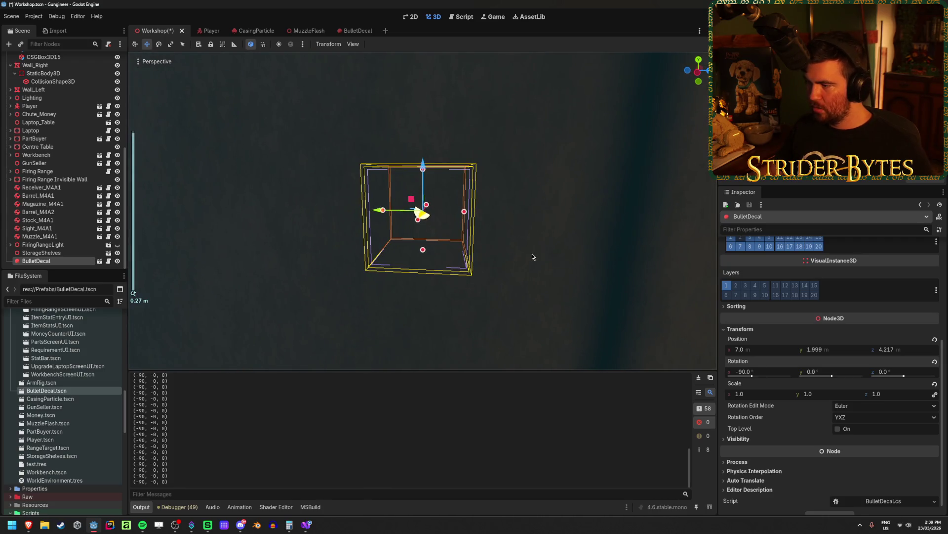
pyautogui.hotkey('ctrl', 's')
# Try rotating the decal about X, then reset Rotation X to 0
pyautogui.moveTo(534, 255)
pyautogui.mouseDown()
pyautogui.moveTo(546, 269)
pyautogui.moveTo(534, 281)
pyautogui.mouseUp()
pyautogui.press('t')
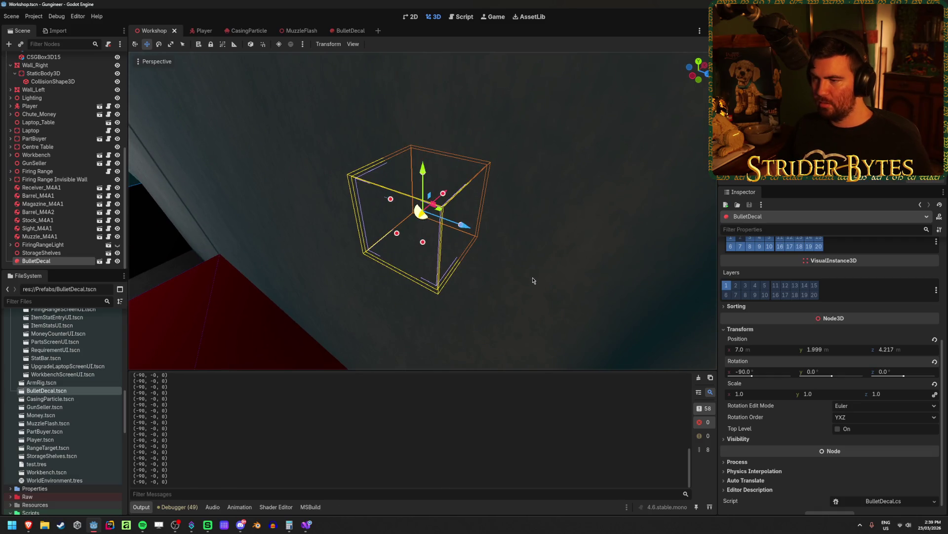
pyautogui.moveTo(742, 377); pyautogui.dragTo(768, 377)
pyautogui.click(761, 372)
pyautogui.write('0')
pyautogui.press('Return')
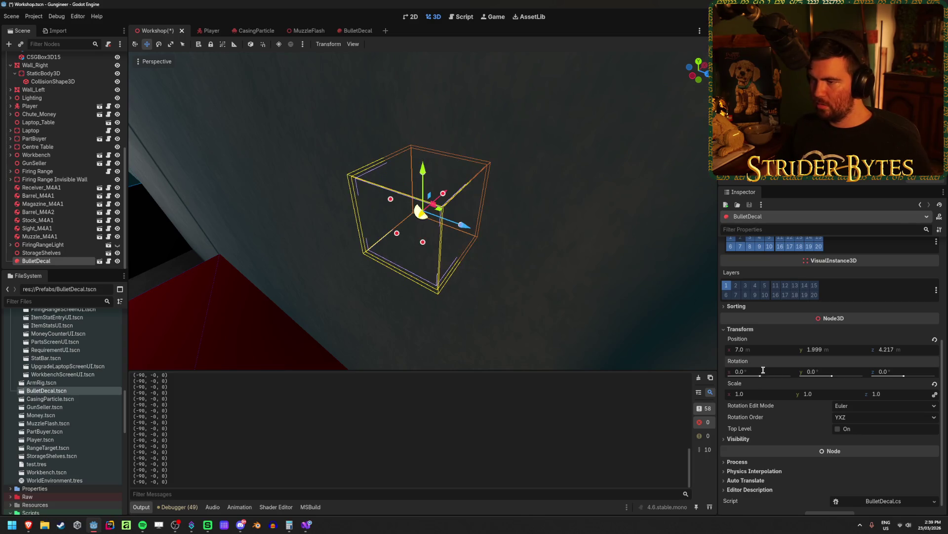
pyautogui.moveTo(609, 258); pyautogui.dragTo(637, 232)
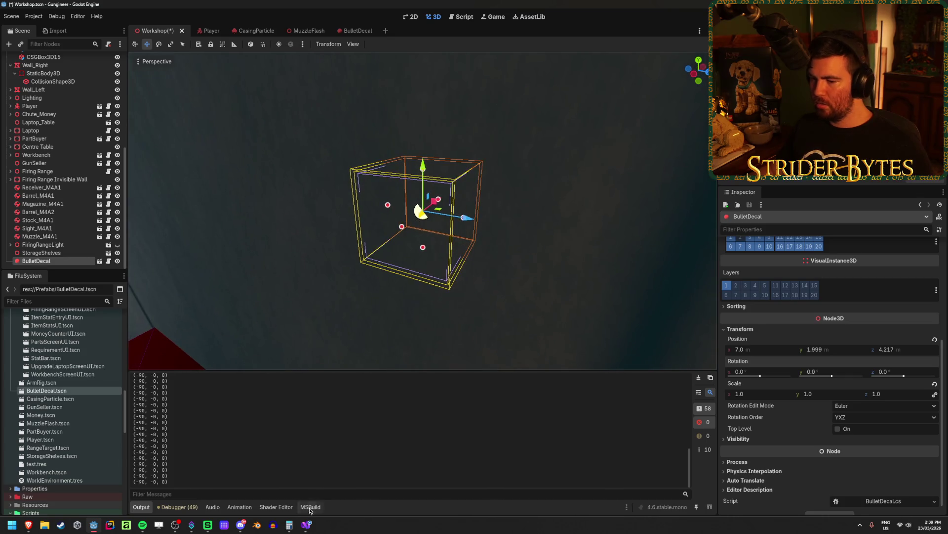
# Comment out the RotateX line in GunController.cs with //
pyautogui.click(307, 525)
pyautogui.write('//')
pyautogui.hotkey('alt', 'Tab')
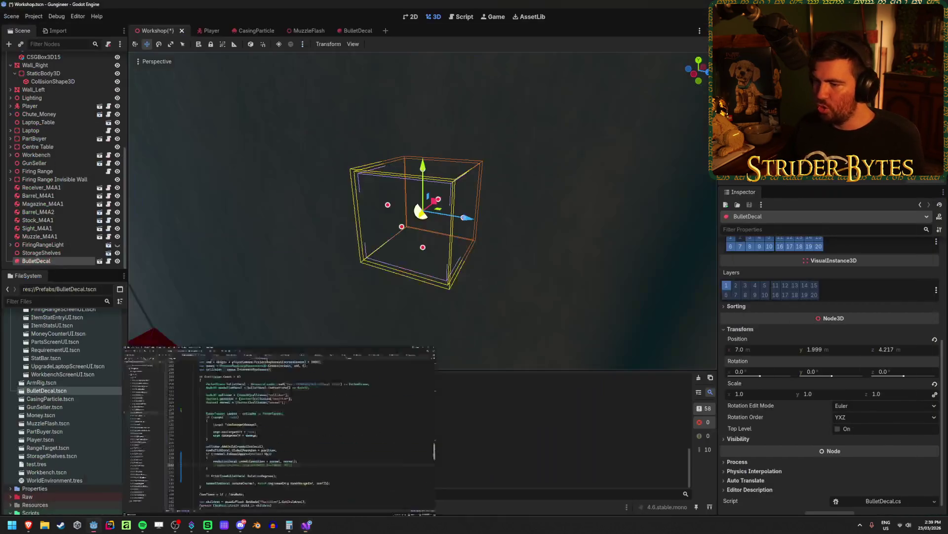
# Replace the LookAt call's second argument with Vector3.Up
pyautogui.click(307, 525)
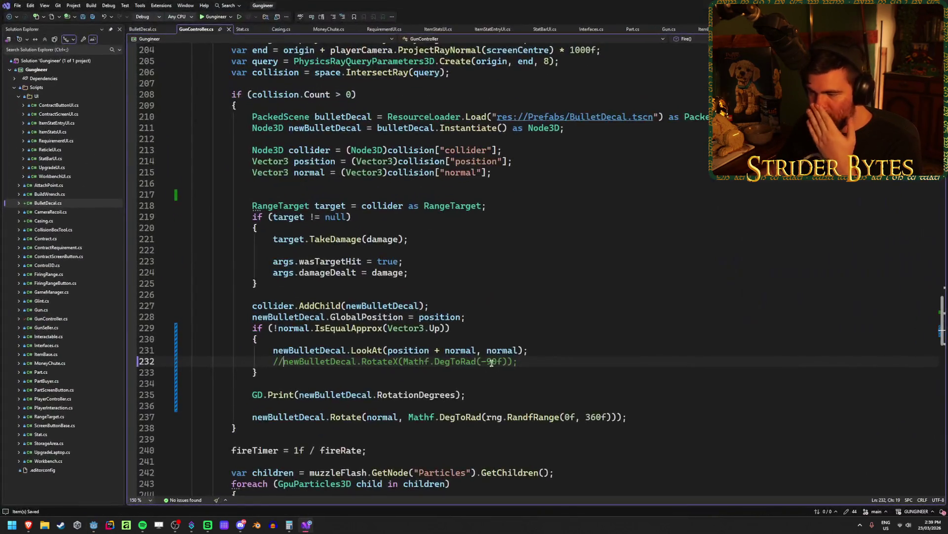
pyautogui.doubleClick(489, 350)
pyautogui.write('Vector3.U')
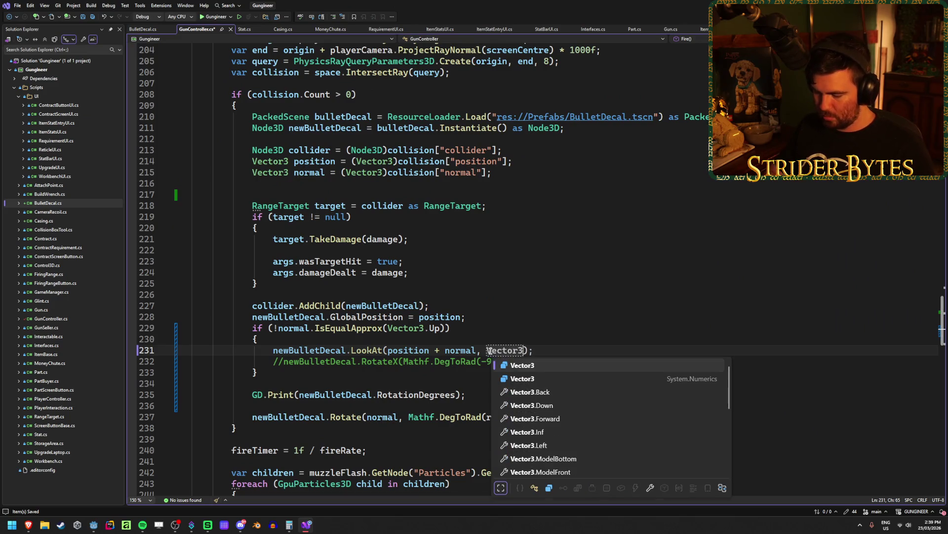
pyautogui.press('Tab')
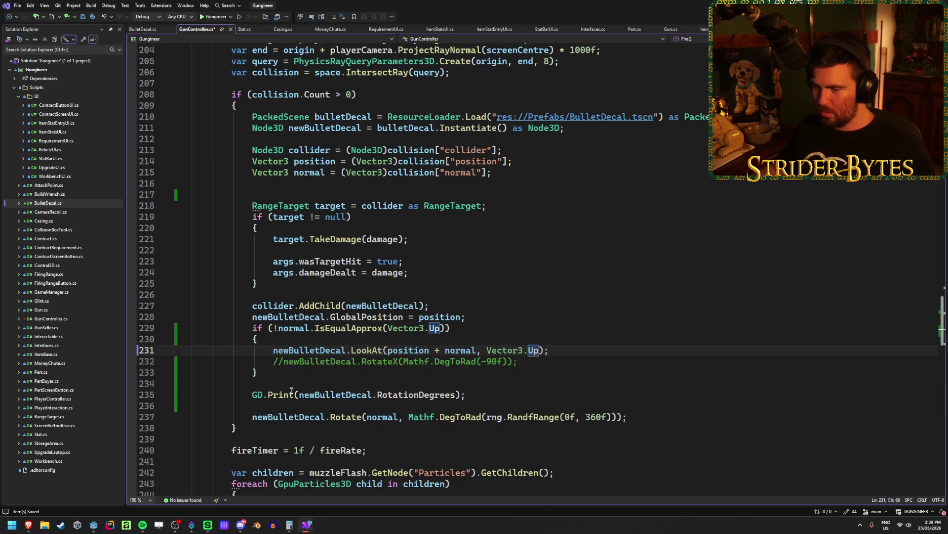
# Uncomment the RotateX -90° line and run the game from Godot
pyautogui.click(283, 359)
pyautogui.press('BackSpace')
pyautogui.press('BackSpace')
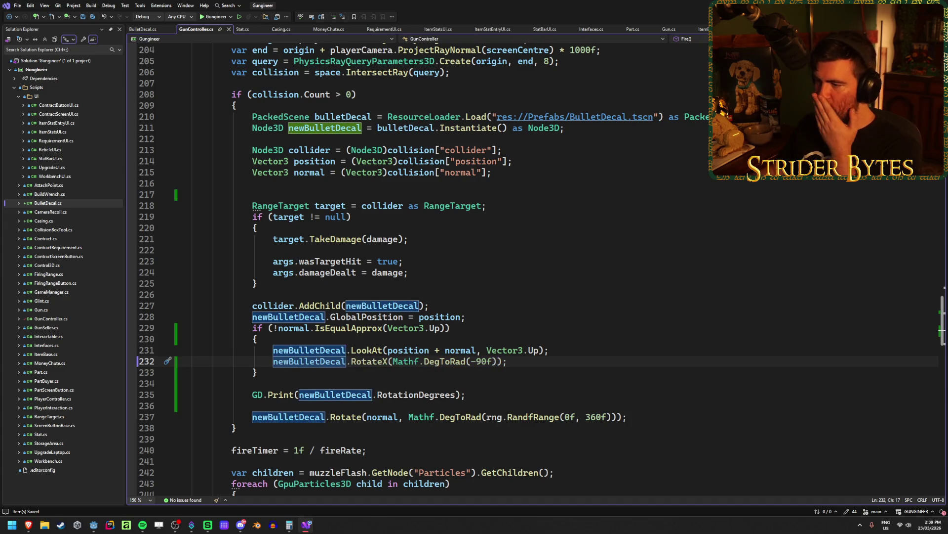
pyautogui.hotkey('alt', 'Tab')
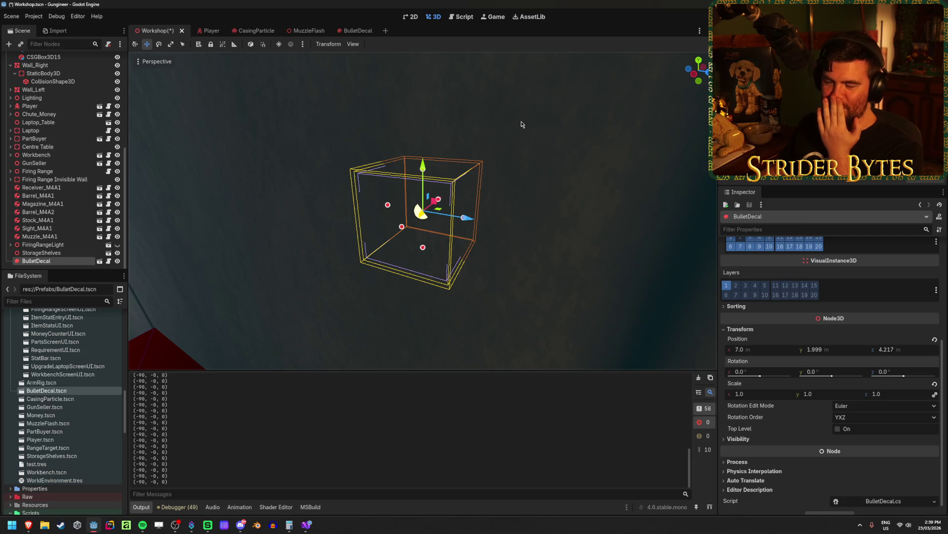
pyautogui.press('F5')
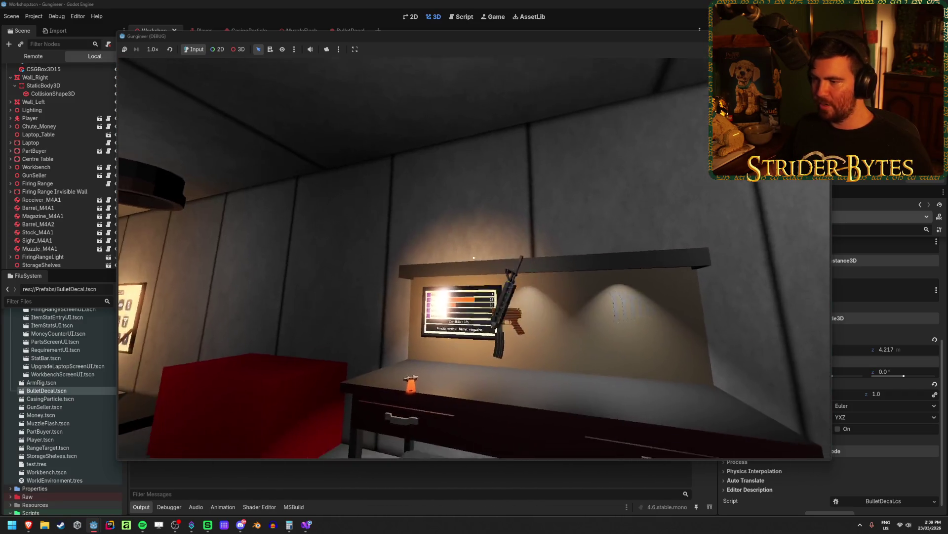
# Walk toward the workbench and fire at the floor, the beige wall and the grey wall
pyautogui.press('w')
pyautogui.click(475, 258)
pyautogui.click(475, 258)
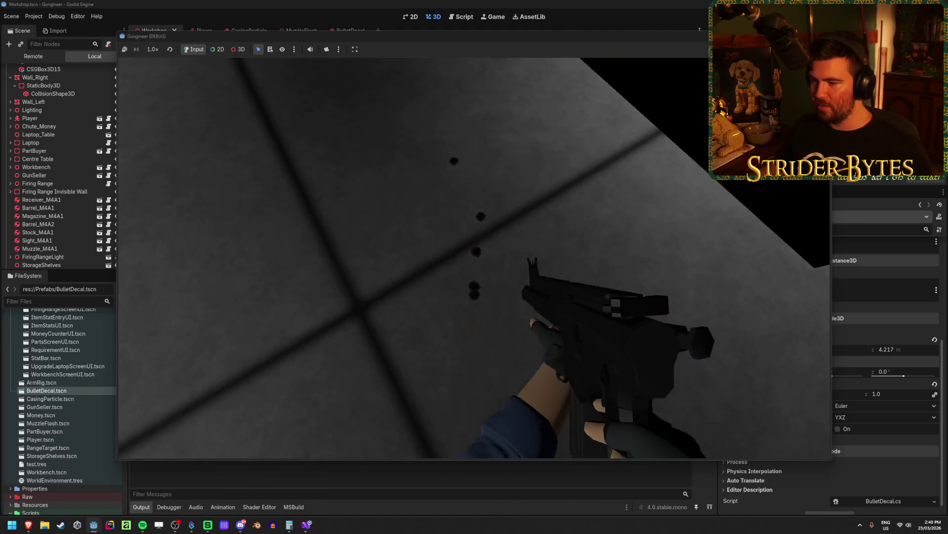
pyautogui.click(474, 257)
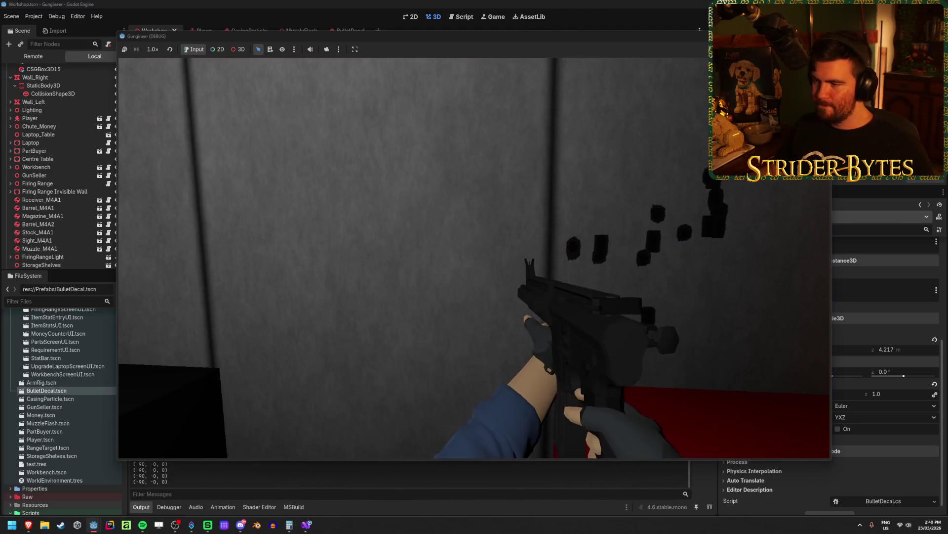
pyautogui.click(475, 258)
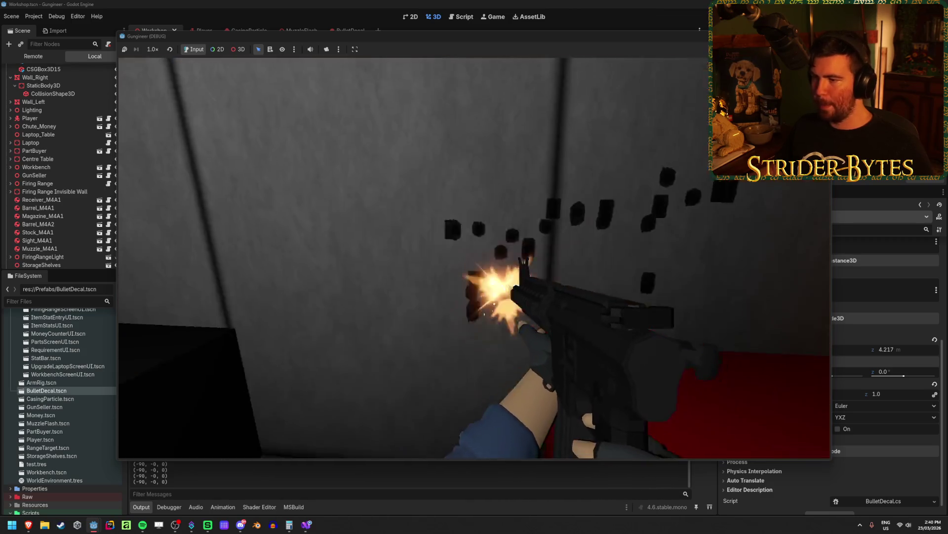
pyautogui.click(474, 258)
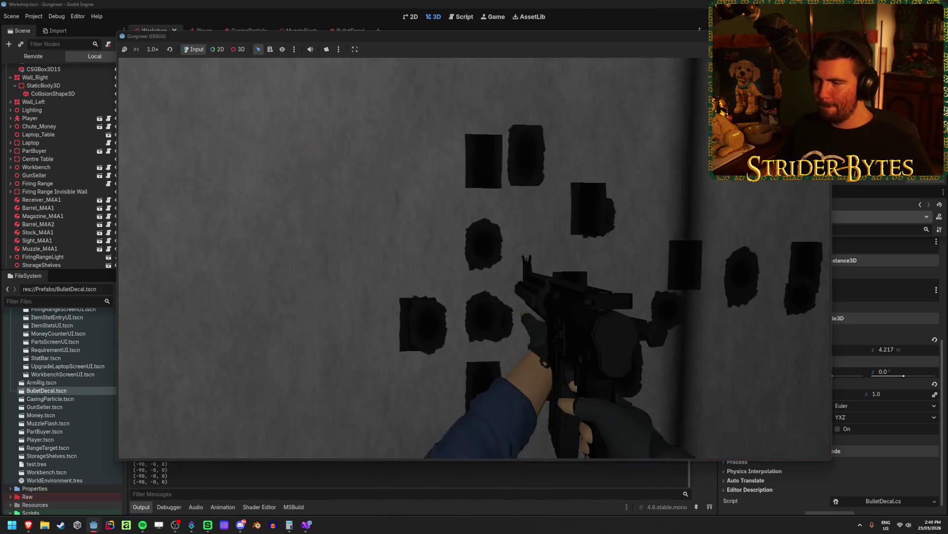
pyautogui.click(474, 258)
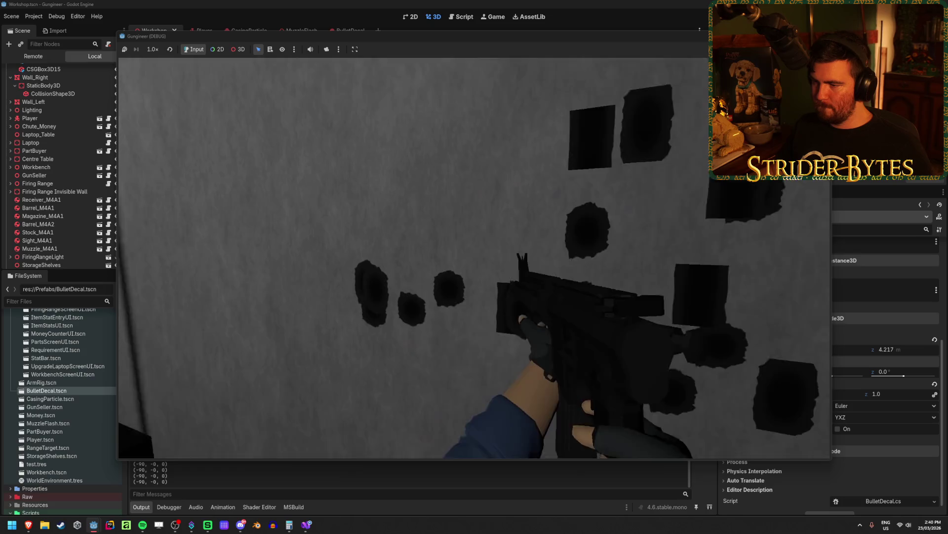
pyautogui.click(474, 258)
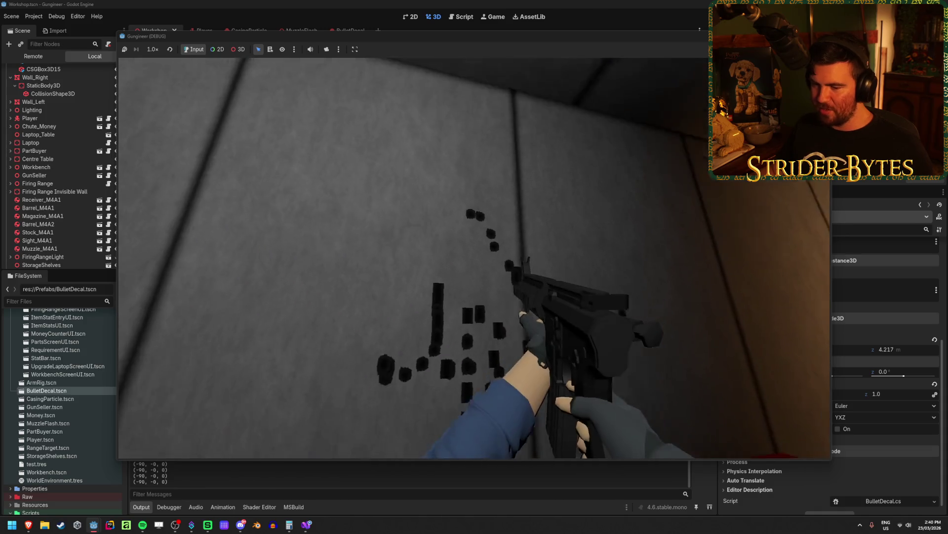
# Fire more bursts at the wall from close range, then stop the game with F8
pyautogui.click(474, 257)
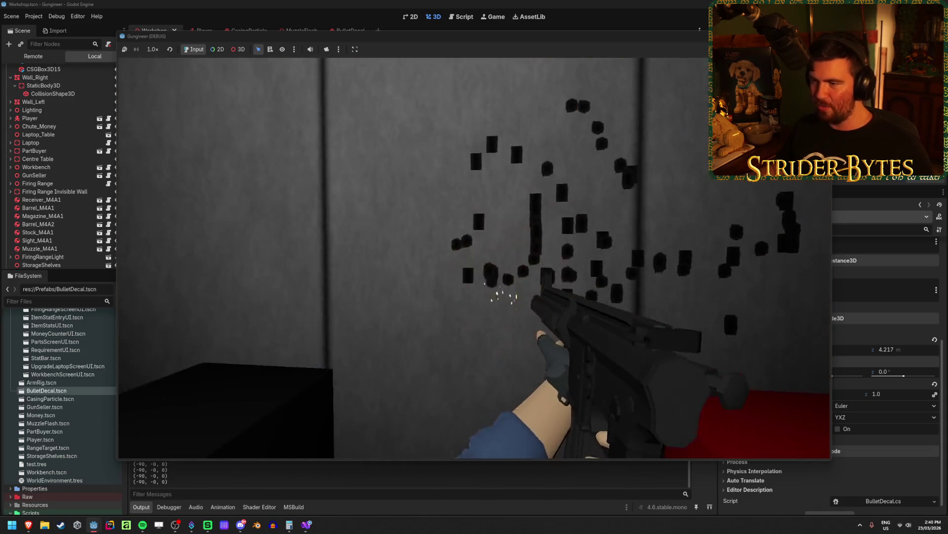
pyautogui.click(474, 258)
pyautogui.press('w')
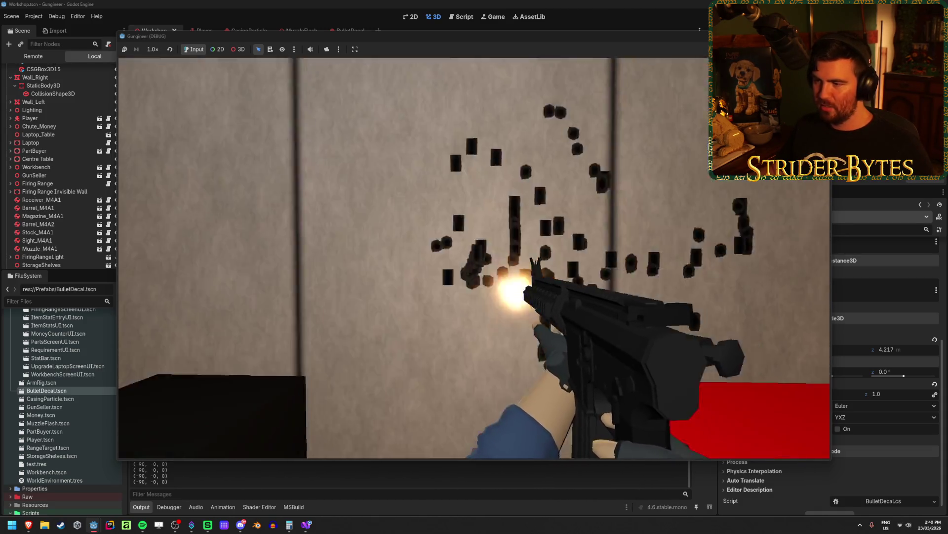
pyautogui.press('s')
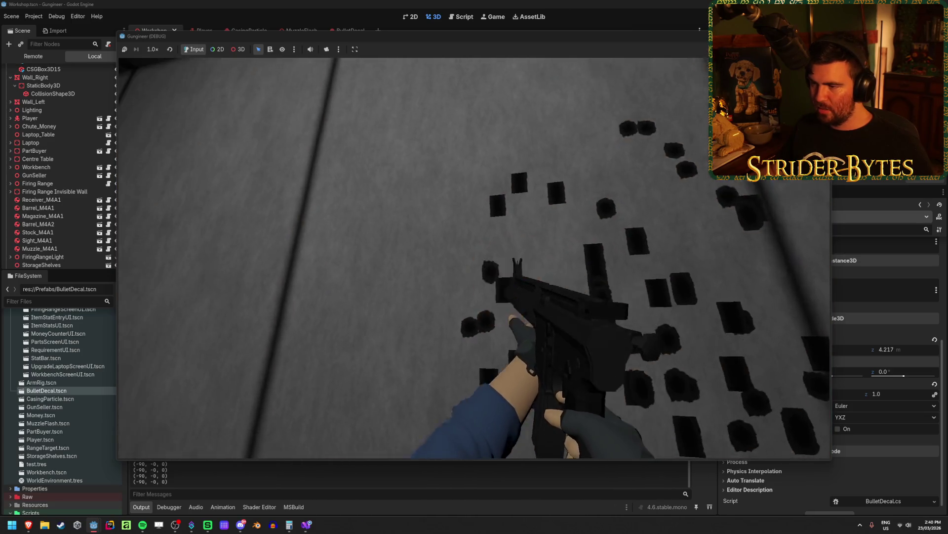
pyautogui.click(474, 257)
pyautogui.click(474, 258)
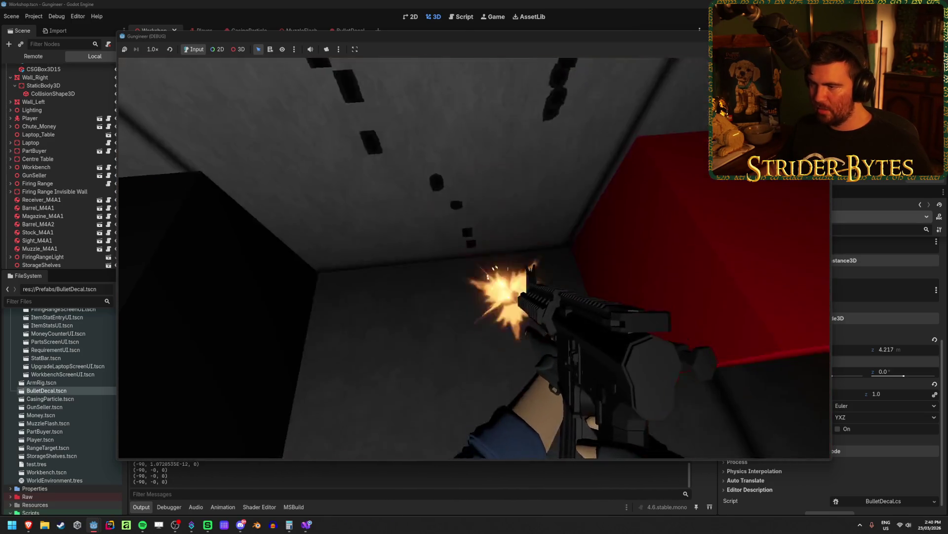
pyautogui.press('s')
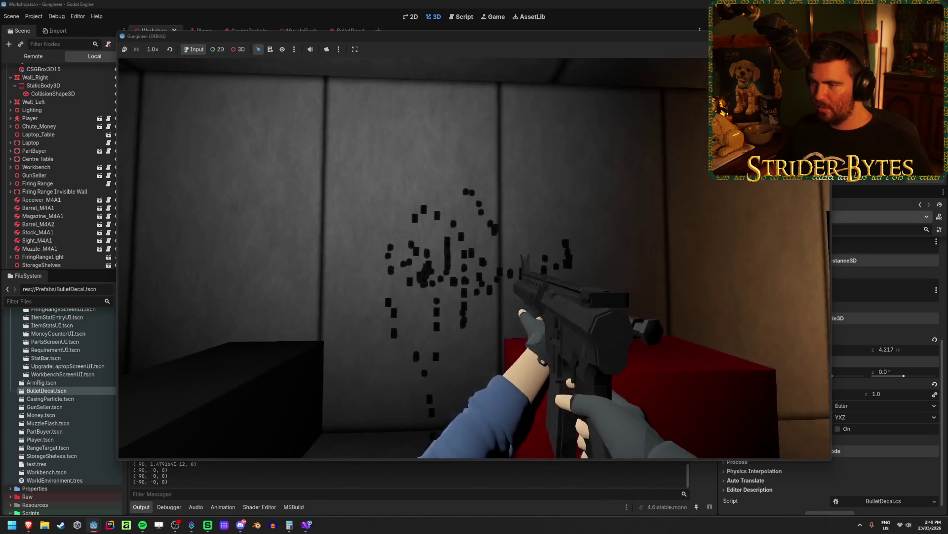
pyautogui.press('w')
pyautogui.click(474, 258)
pyautogui.press('s')
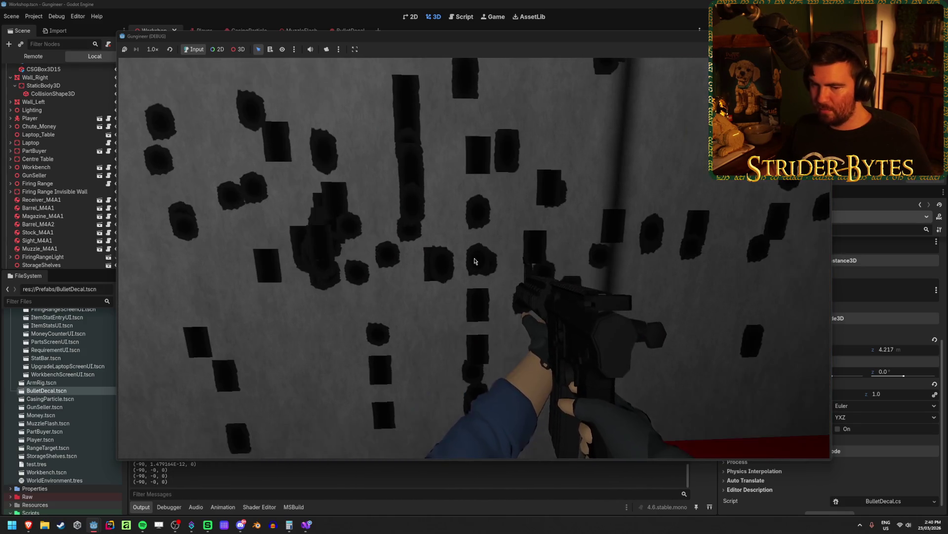
pyautogui.press('w')
pyautogui.press('Escape')
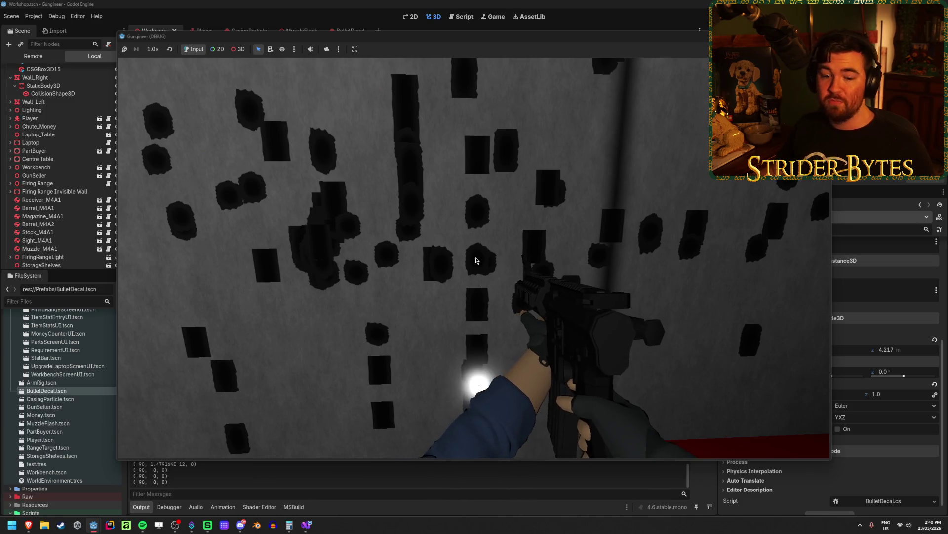
pyautogui.press('F8')
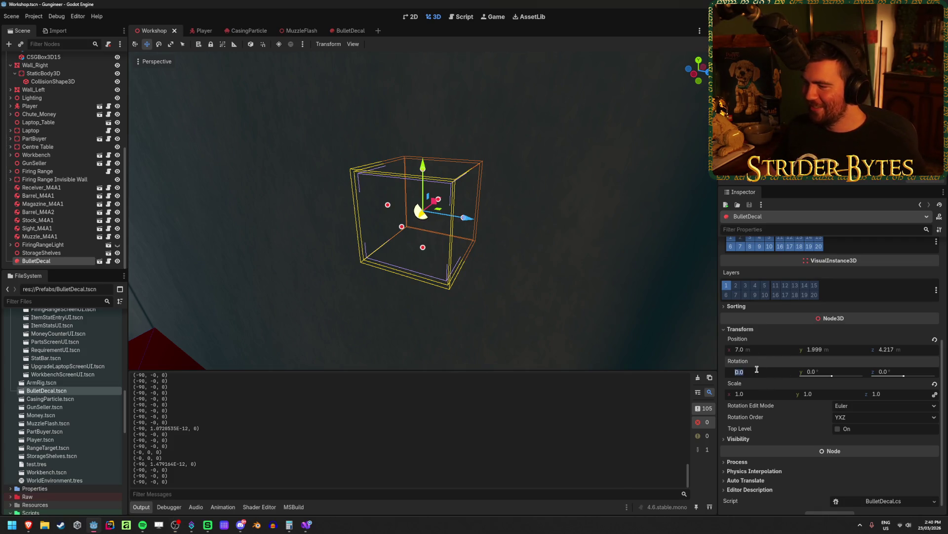
# Try the decal's X rotation at -90°, undo it, and reselect BulletDecal
pyautogui.write('-90')
pyautogui.press('Return')
pyautogui.hotkey('ctrl', 'z')
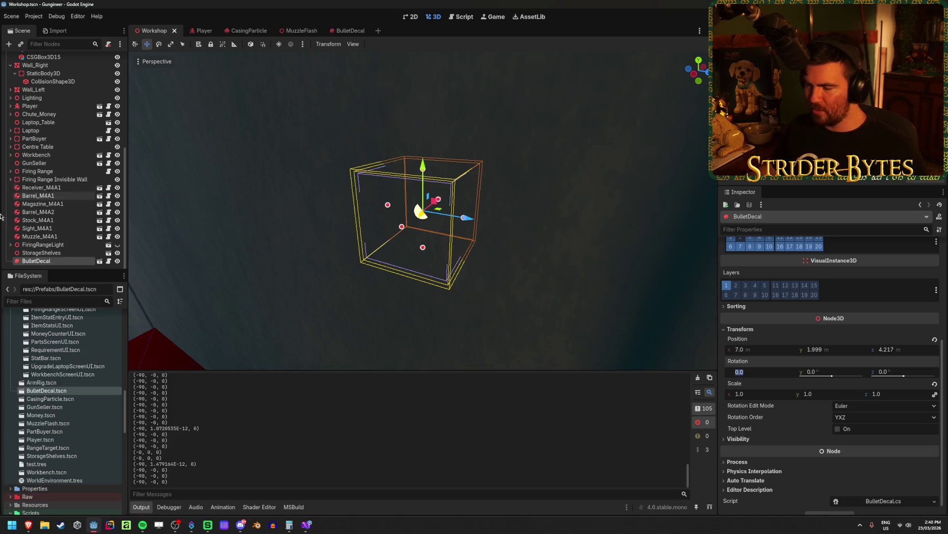
pyautogui.click(49, 252)
pyautogui.click(99, 261)
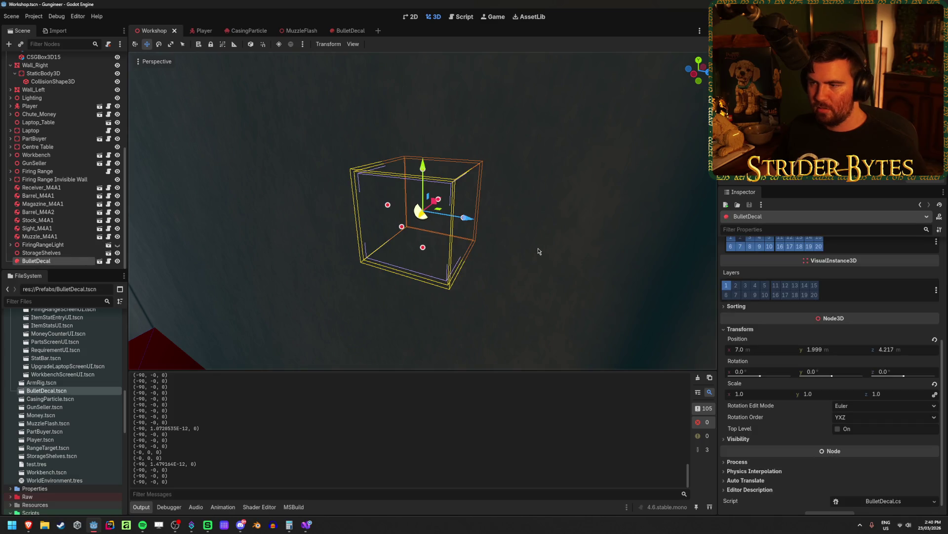
pyautogui.moveTo(761, 375)
pyautogui.mouseDown()
pyautogui.moveTo(771, 376)
pyautogui.moveTo(762, 378)
pyautogui.mouseUp()
# Set the decal's Z rotation to -90°, briefly testing 90° before reverting
pyautogui.moveTo(888, 372); pyautogui.dragTo(919, 372)
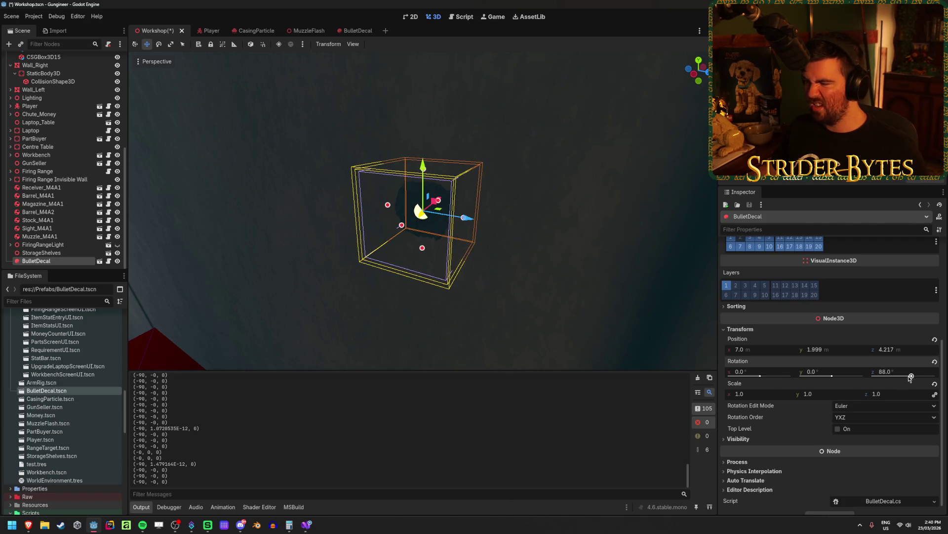
pyautogui.write('90')
pyautogui.press('Return')
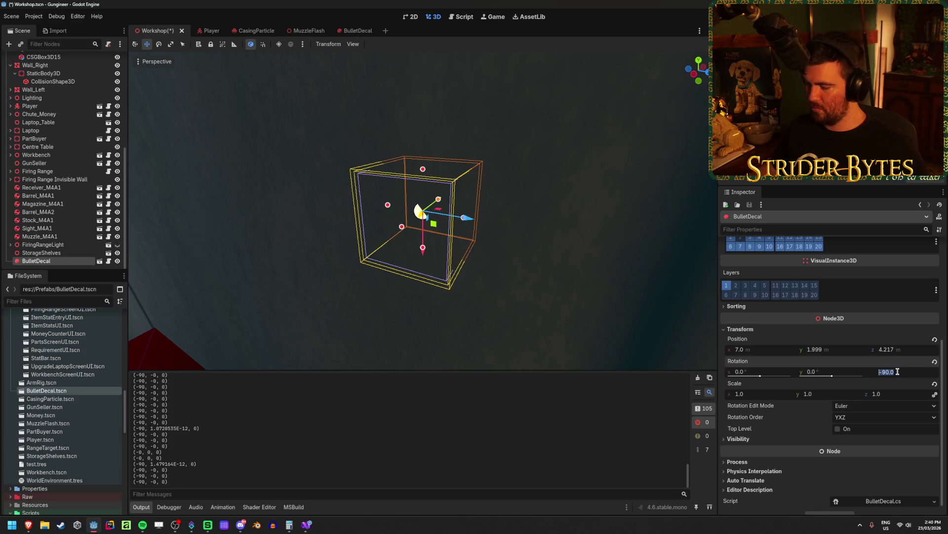
pyautogui.write('90')
pyautogui.press('Return')
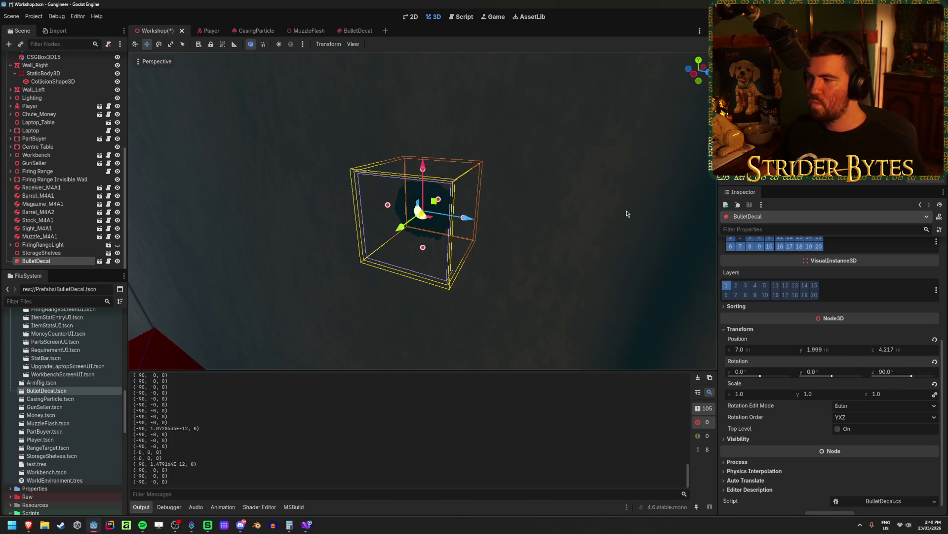
pyautogui.hotkey('ctrl', 'z')
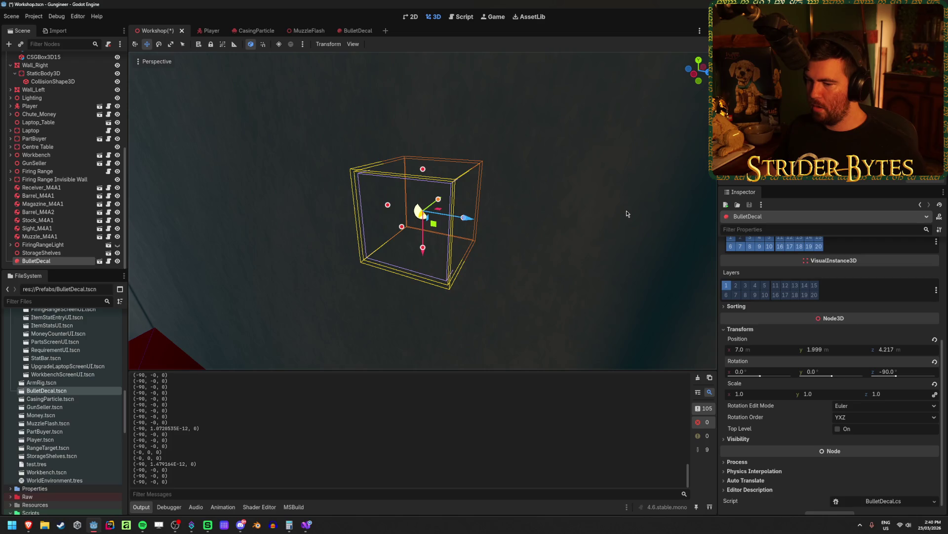
# Save GunController.cs with the RotateZ -90° line
pyautogui.click(306, 524)
pyautogui.hotkey('ctrl', 's')
pyautogui.hotkey('alt', 'Tab')
# Run the game, pick up the rifle, shoot the floor and walls, then stop with F8
pyautogui.press('F5')
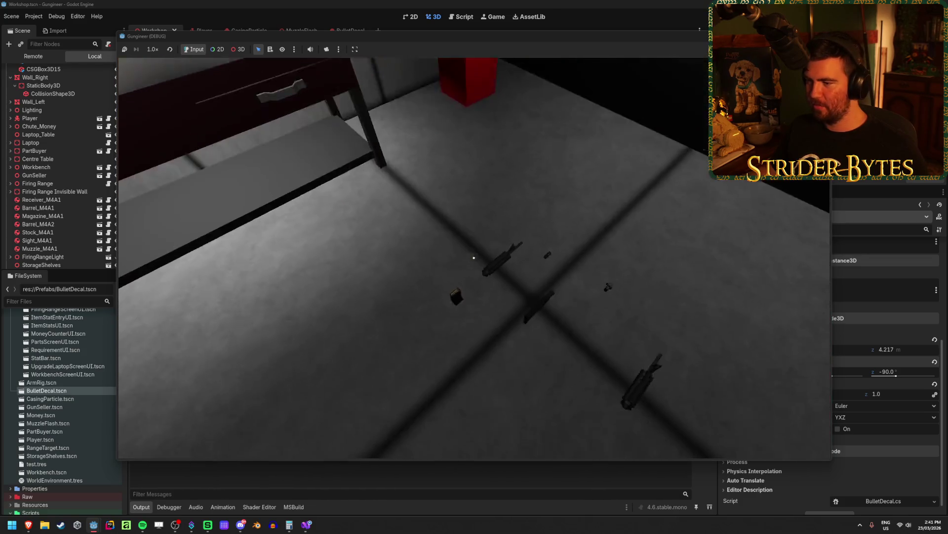
pyautogui.press('w')
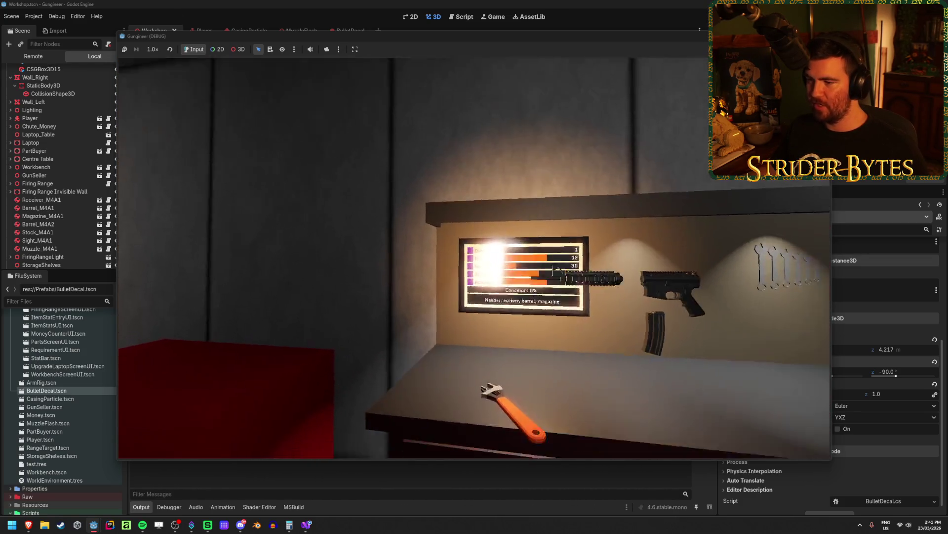
pyautogui.press('e')
pyautogui.click(474, 257)
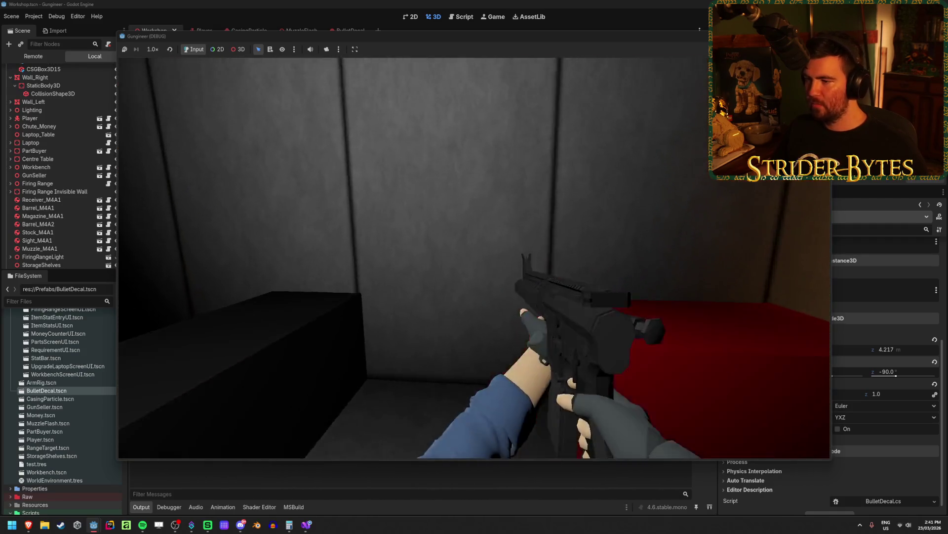
pyautogui.click(475, 258)
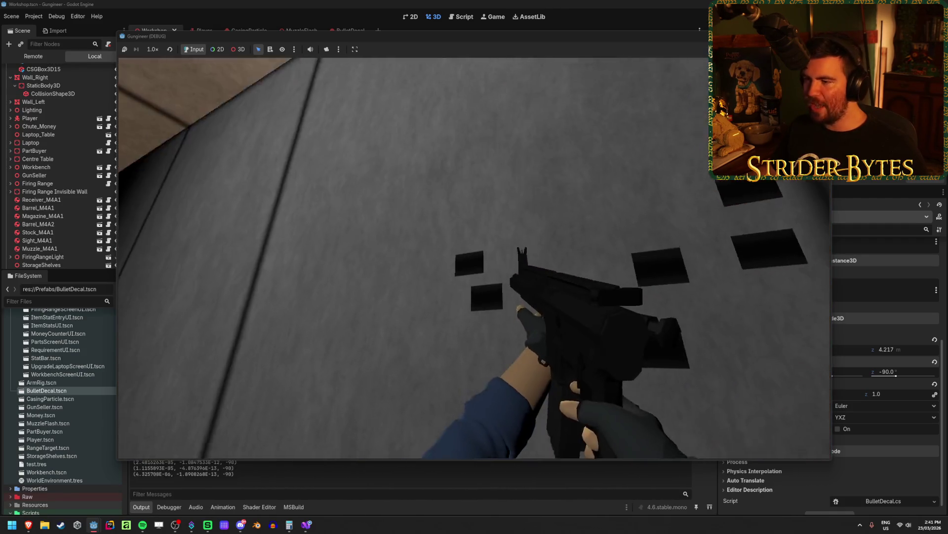
pyautogui.click(474, 257)
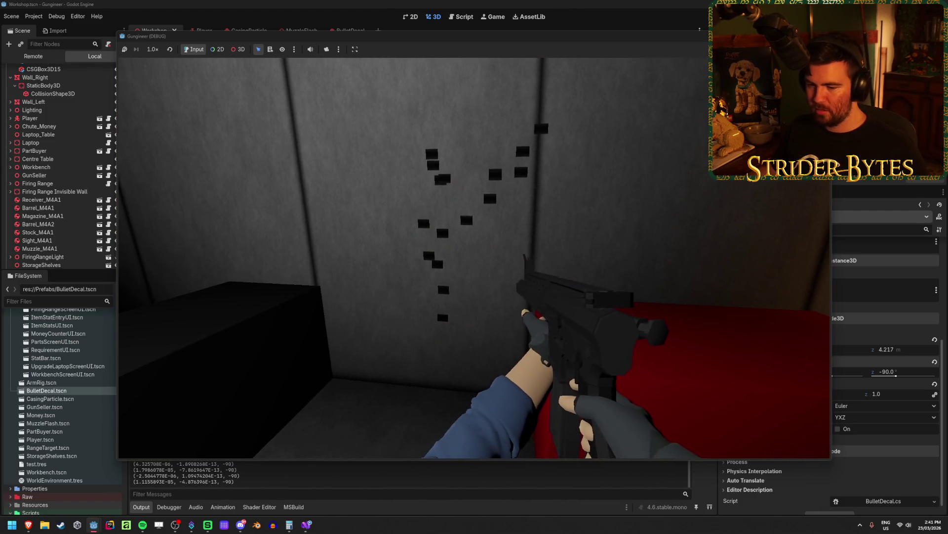
pyautogui.click(475, 257)
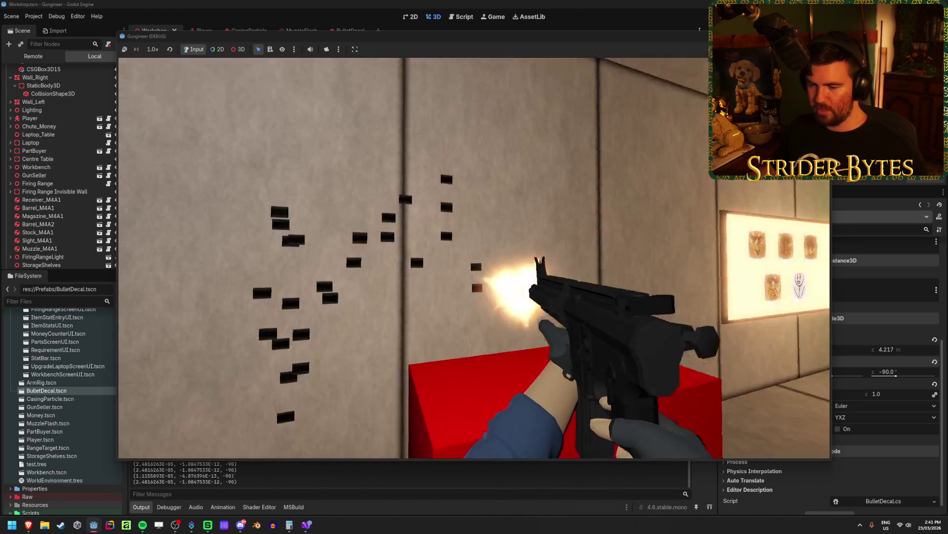
pyautogui.press('F8')
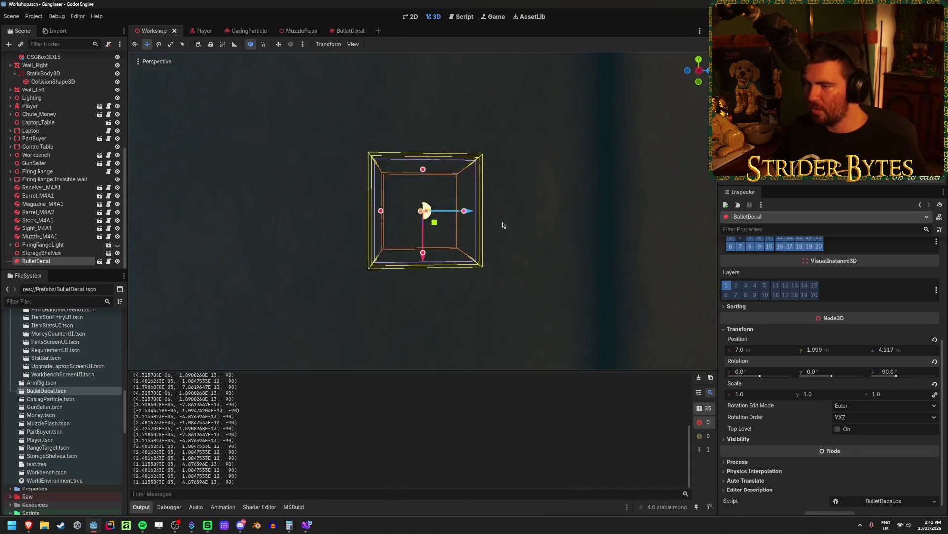
# Set the bullet decal's Z rotation to 90° in the Inspector
pyautogui.click(887, 370)
pyautogui.write('0')
pyautogui.press('Return')
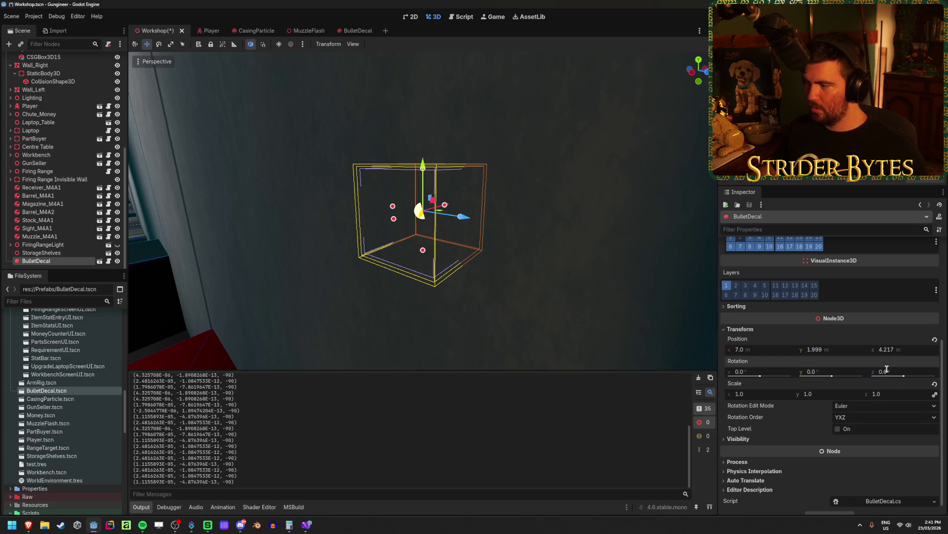
pyautogui.moveTo(882, 374); pyautogui.dragTo(910, 377)
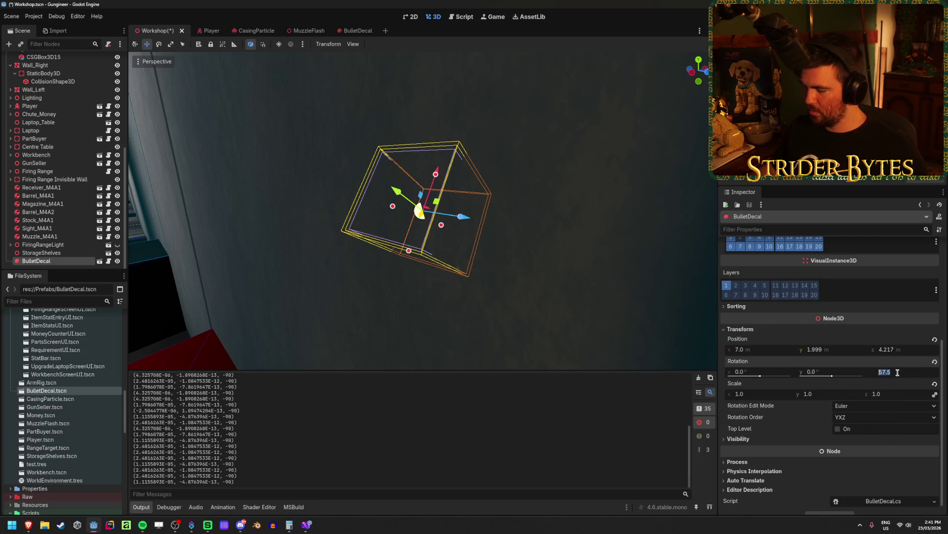
pyautogui.click(898, 374)
pyautogui.write('90')
pyautogui.press('Return')
# Save the scene and frame and orbit the view to check the decal against the wall
pyautogui.moveTo(464, 166)
pyautogui.mouseDown()
pyautogui.moveTo(523, 166)
pyautogui.moveTo(485, 166)
pyautogui.mouseUp()
pyautogui.hotkey('ctrl', 's')
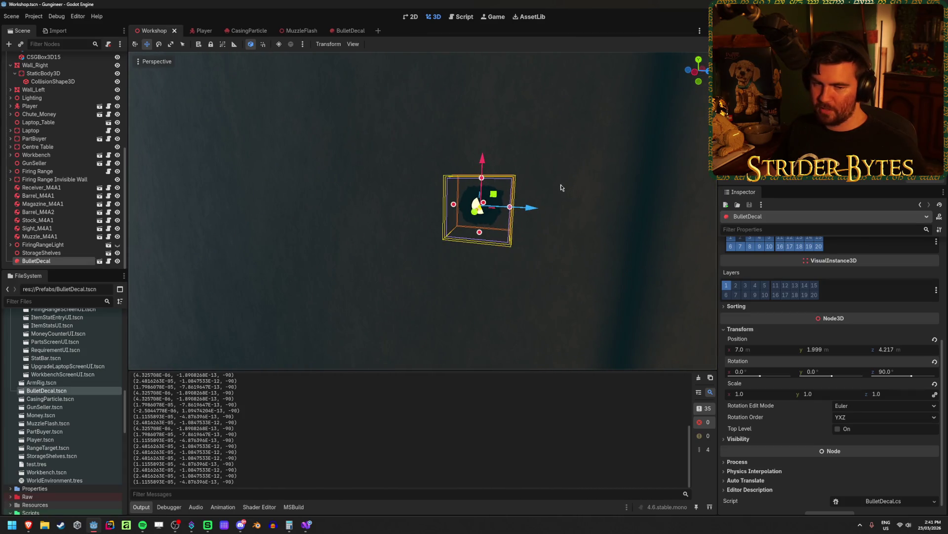
pyautogui.moveTo(555, 186); pyautogui.dragTo(519, 186)
pyautogui.press('f')
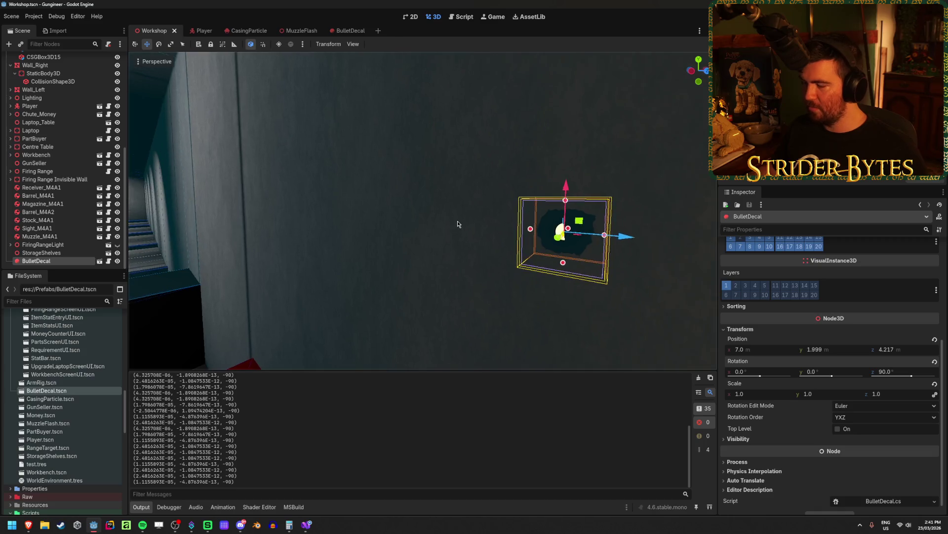
pyautogui.moveTo(488, 211); pyautogui.dragTo(509, 266)
pyautogui.scroll(-1, 489, 299)
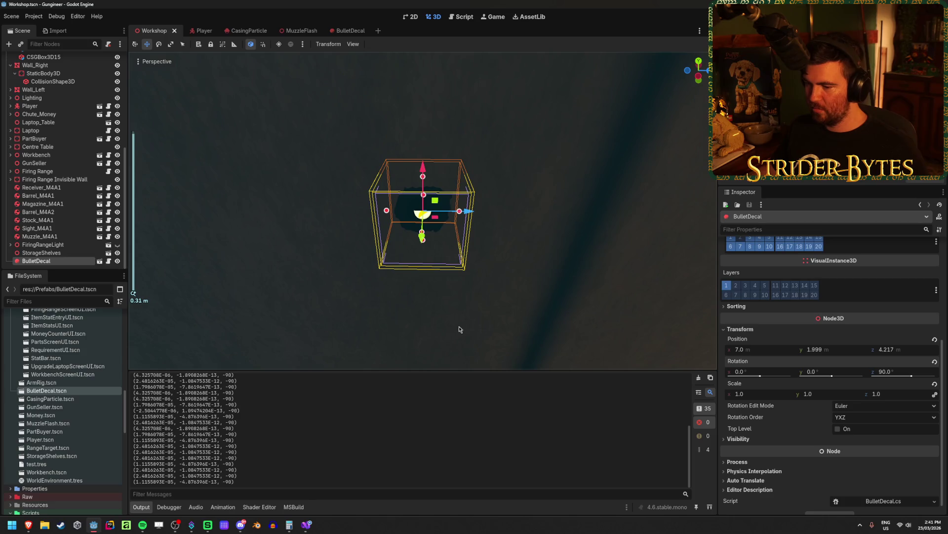
pyautogui.click(306, 525)
# Remove the minus sign so RotateZ uses 90f, save GunController.cs, and return to Godot
pyautogui.press('BackSpace')
pyautogui.hotkey('ctrl', 's')
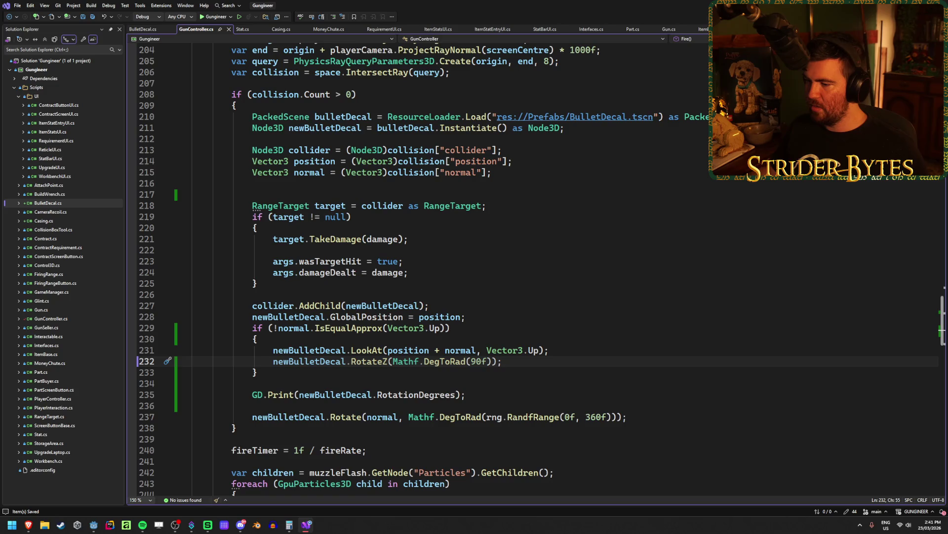
pyautogui.hotkey('alt', 'Tab')
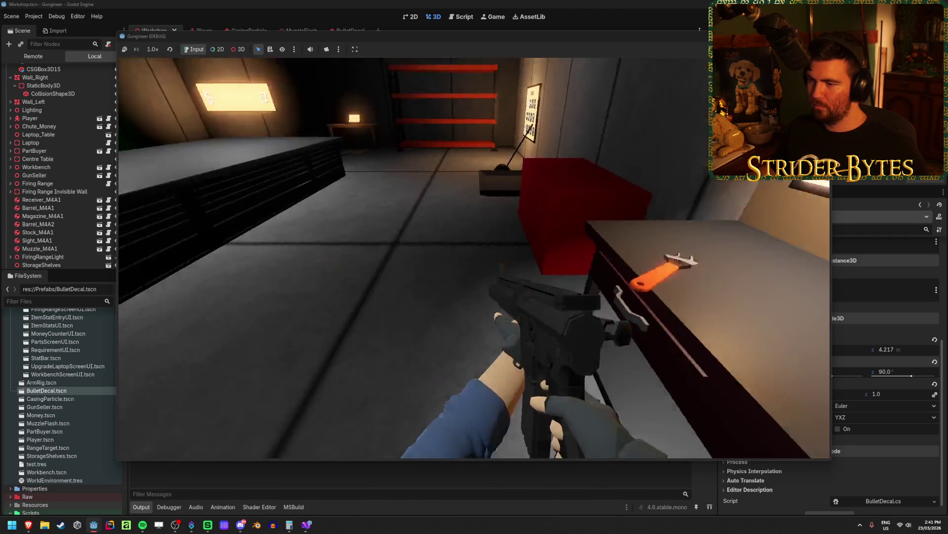
# Spray bullet holes across the grey wall, corner and workbench, then stop the game with F8
pyautogui.click(474, 257)
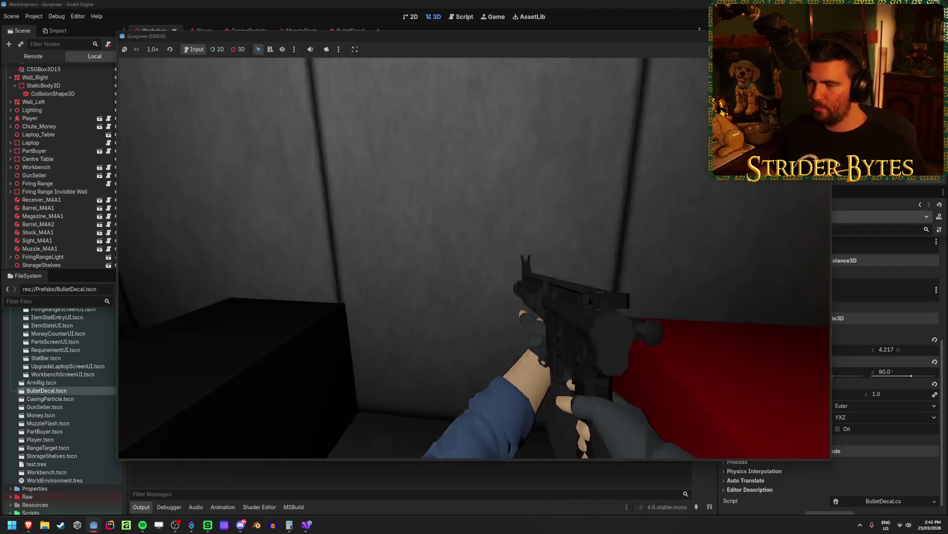
pyautogui.click(474, 257)
pyautogui.click(475, 257)
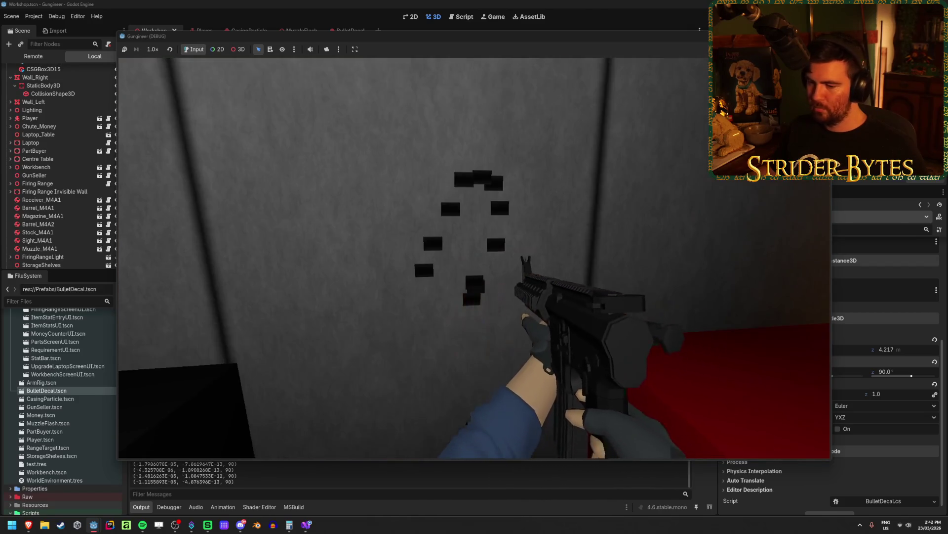
pyautogui.click(474, 257)
pyautogui.click(474, 258)
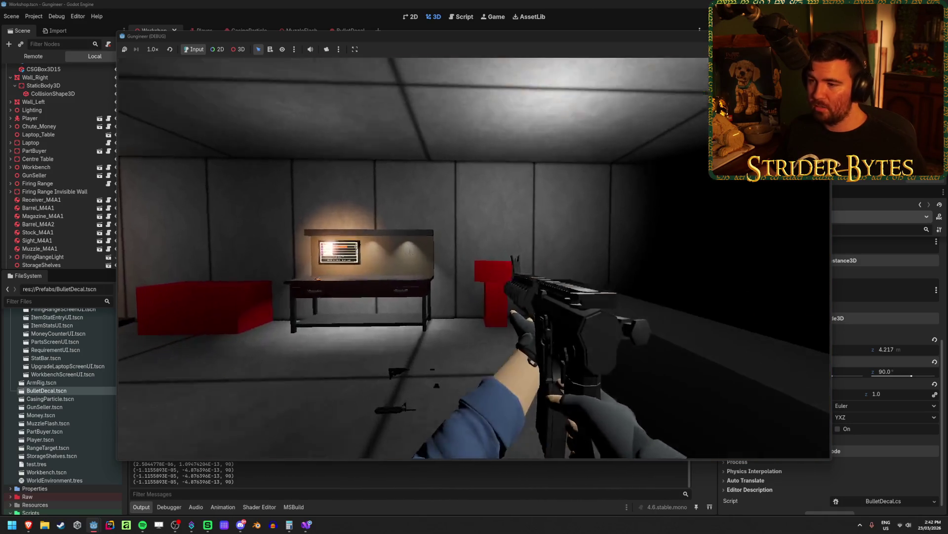
pyautogui.click(475, 257)
pyautogui.click(474, 258)
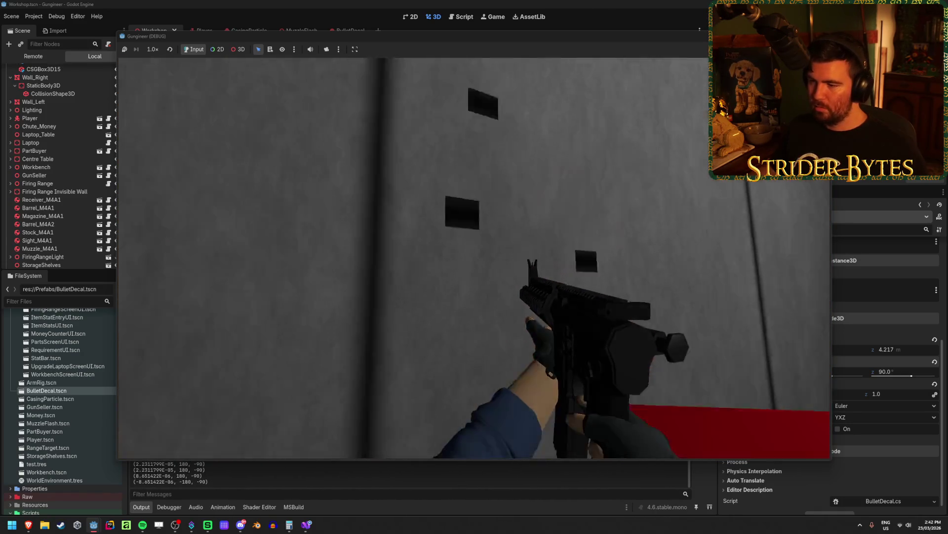
pyautogui.click(474, 258)
pyautogui.click(474, 257)
pyautogui.click(474, 258)
pyautogui.click(474, 257)
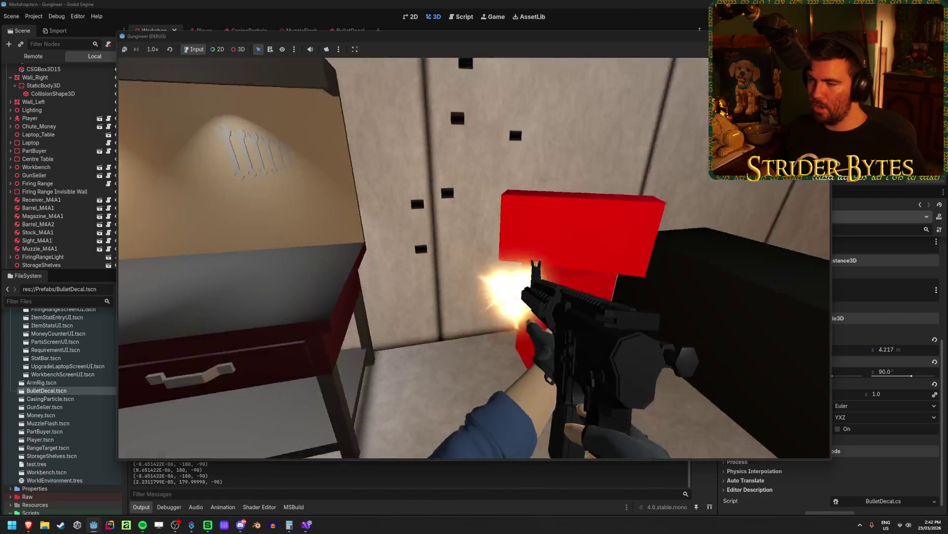
pyautogui.click(475, 257)
pyautogui.click(474, 258)
pyautogui.click(474, 258)
pyautogui.click(474, 257)
pyautogui.click(475, 258)
pyautogui.click(474, 257)
pyautogui.click(474, 257)
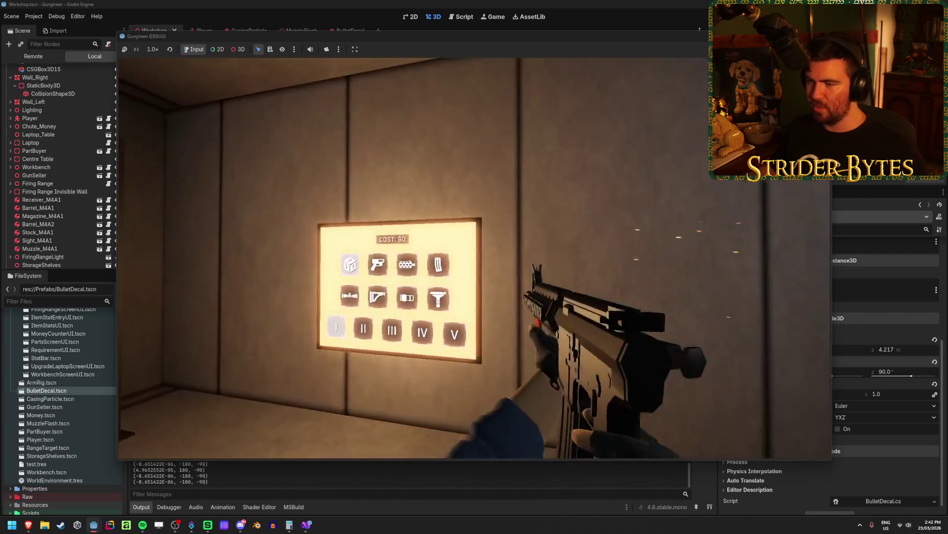
pyautogui.click(474, 257)
pyautogui.click(474, 257)
pyautogui.click(474, 258)
pyautogui.click(475, 257)
pyautogui.click(474, 257)
pyautogui.click(475, 258)
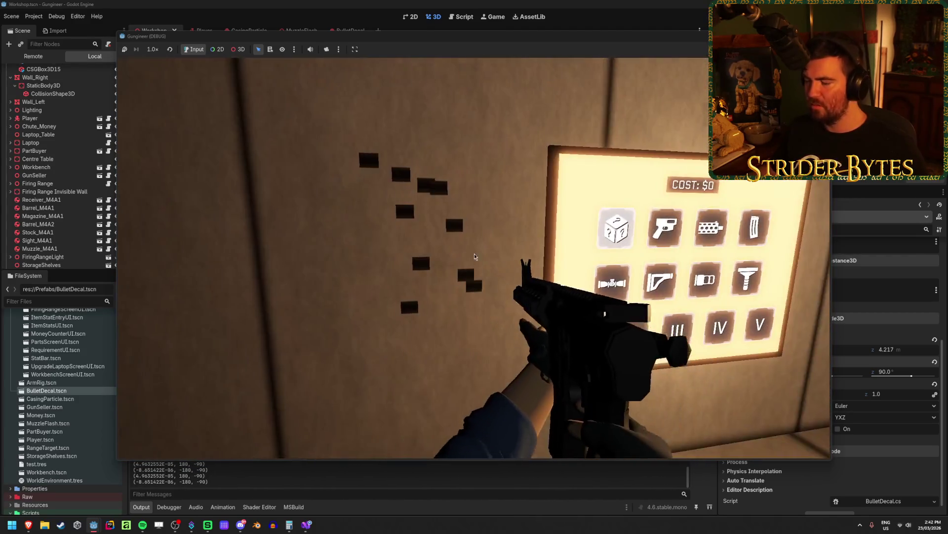
pyautogui.press('F8')
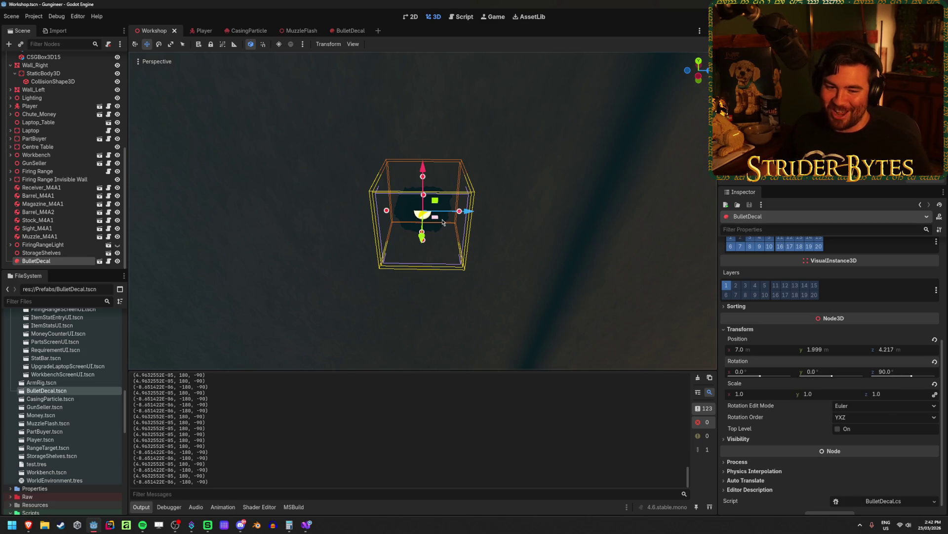
# Revert the decal's Normal Fade to 0.0 and save the Workshop scene
pyautogui.moveTo(506, 221)
pyautogui.mouseDown()
pyautogui.moveTo(469, 201)
pyautogui.moveTo(435, 217)
pyautogui.mouseUp()
pyautogui.scroll(3, 822, 320)
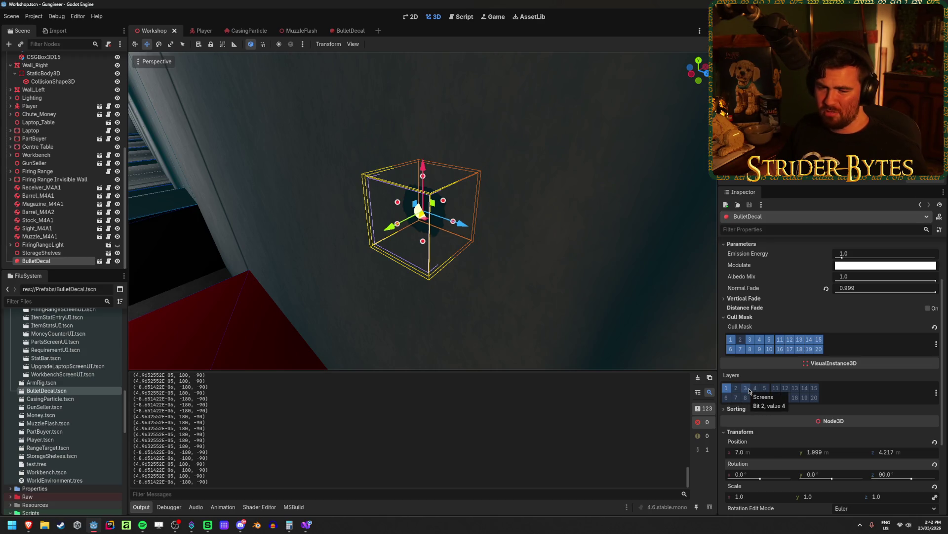
pyautogui.scroll(2, 749, 390)
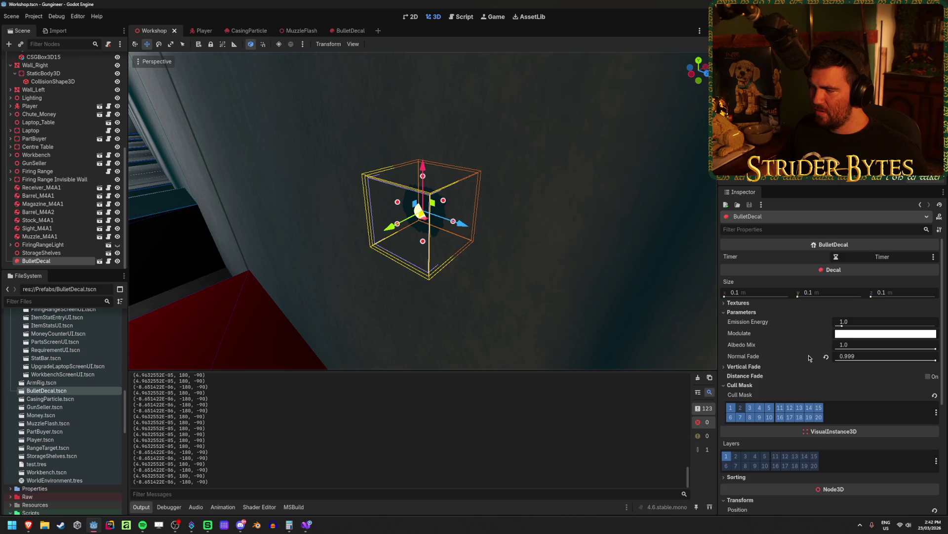
pyautogui.click(826, 356)
pyautogui.hotkey('ctrl', 's')
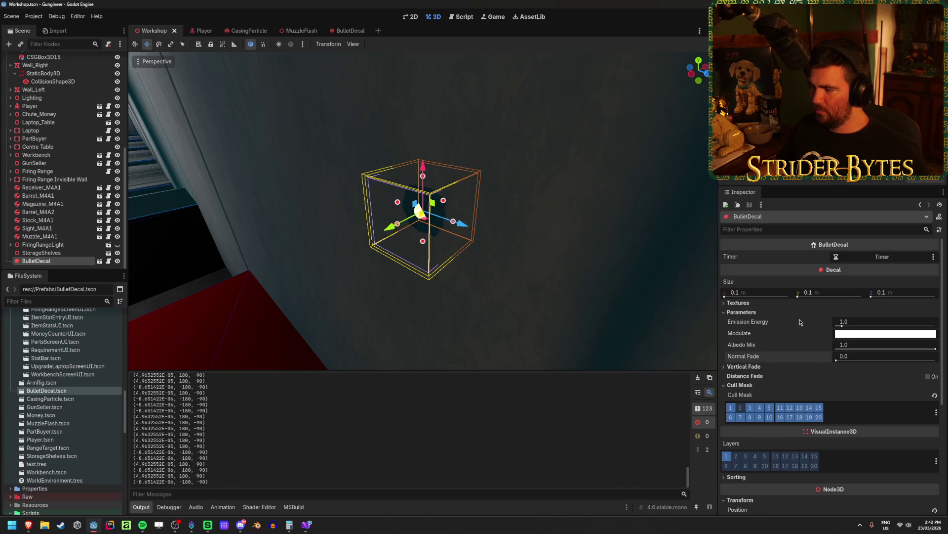
pyautogui.write('.5')
# Set the decal size to 0.5 m on every axis and relaunch the game
pyautogui.press('Tab')
pyautogui.write('.5')
pyautogui.press('Tab')
pyautogui.write('.5')
pyautogui.press('Return')
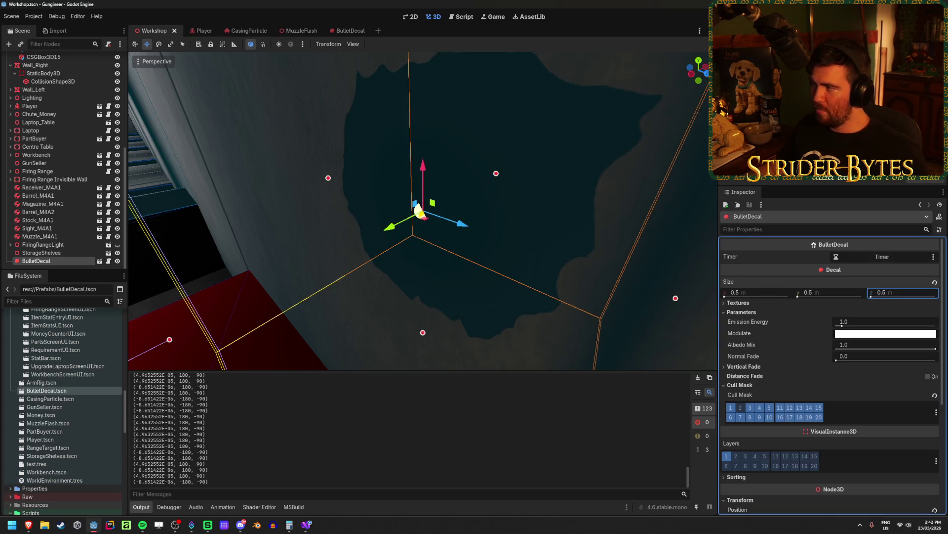
pyautogui.press('F5')
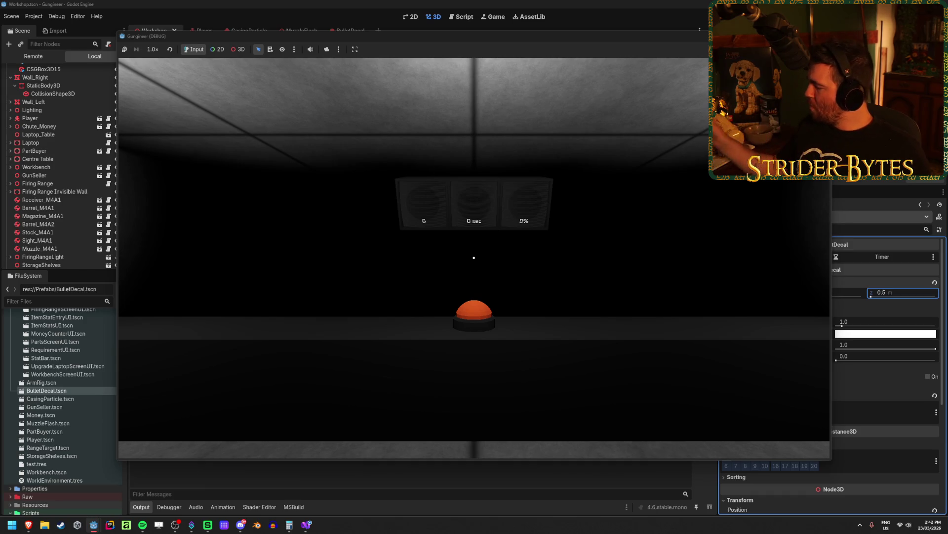
# Walk up to the wall by the red box, fire while turning across the walls, then close the game
pyautogui.press('w')
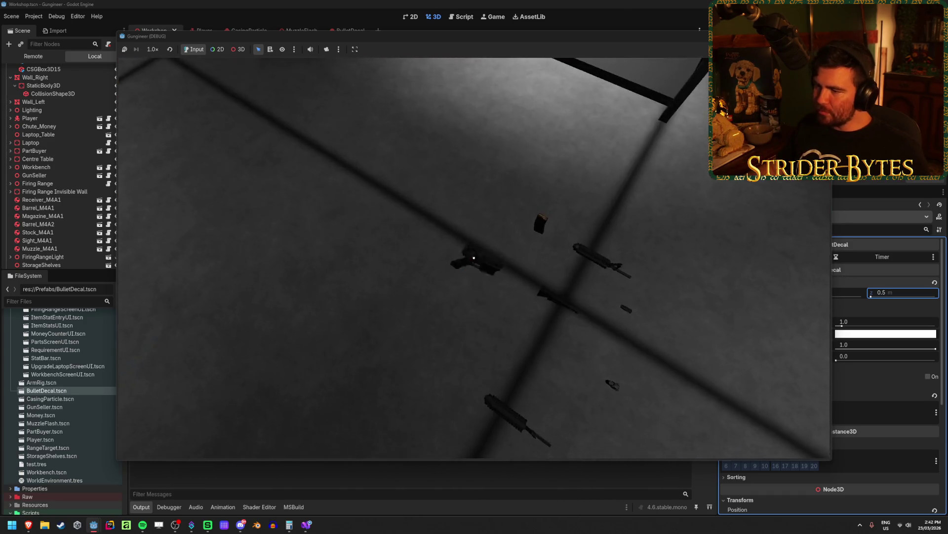
pyautogui.press('s')
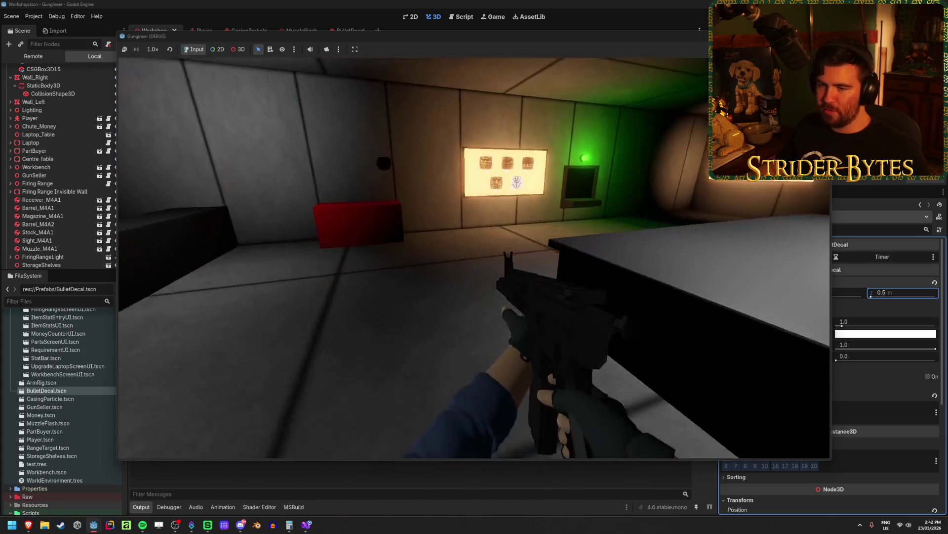
pyautogui.press('w')
pyautogui.click(474, 257)
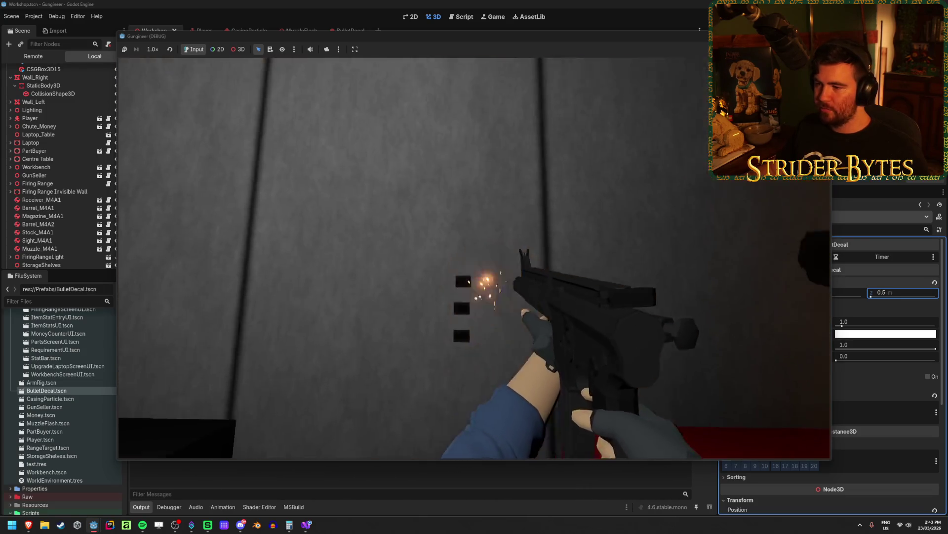
pyautogui.click(474, 258)
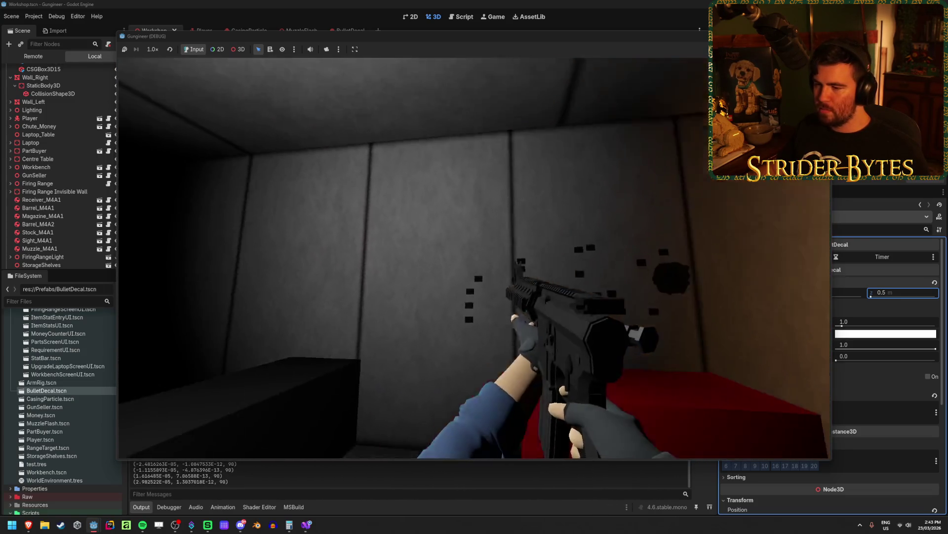
pyautogui.click(475, 258)
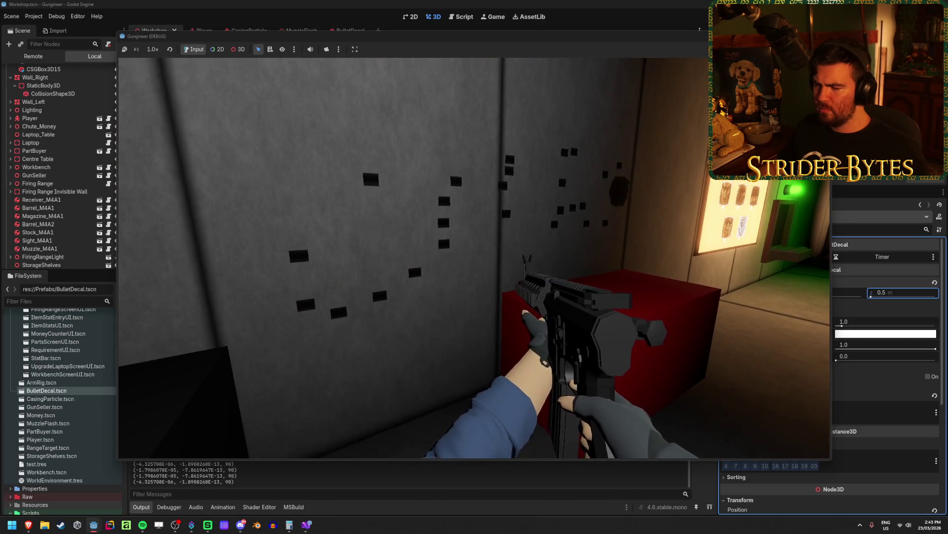
pyautogui.press('F8')
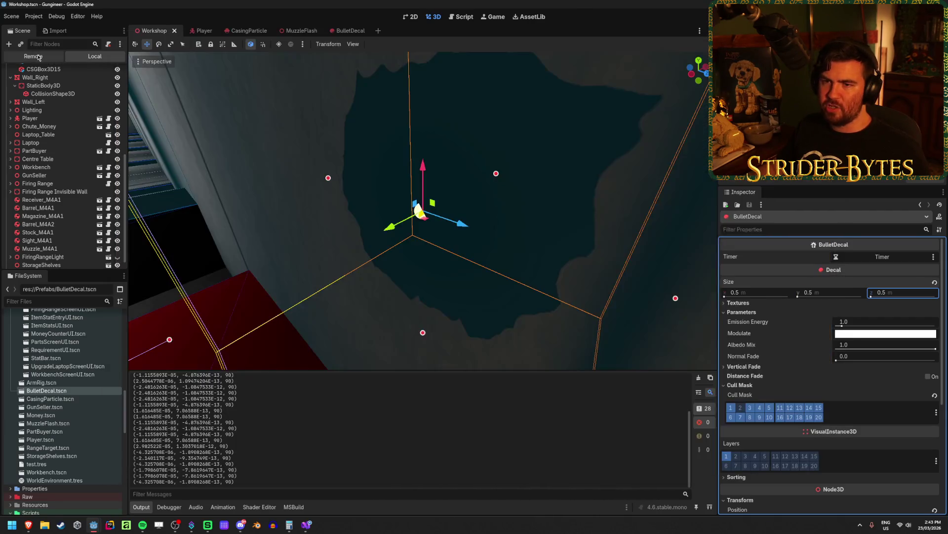
# Expand Workshop in the live scene tree, check GunController.cs, and stop the running game
pyautogui.click(13, 89)
pyautogui.scroll(-5, 64, 148)
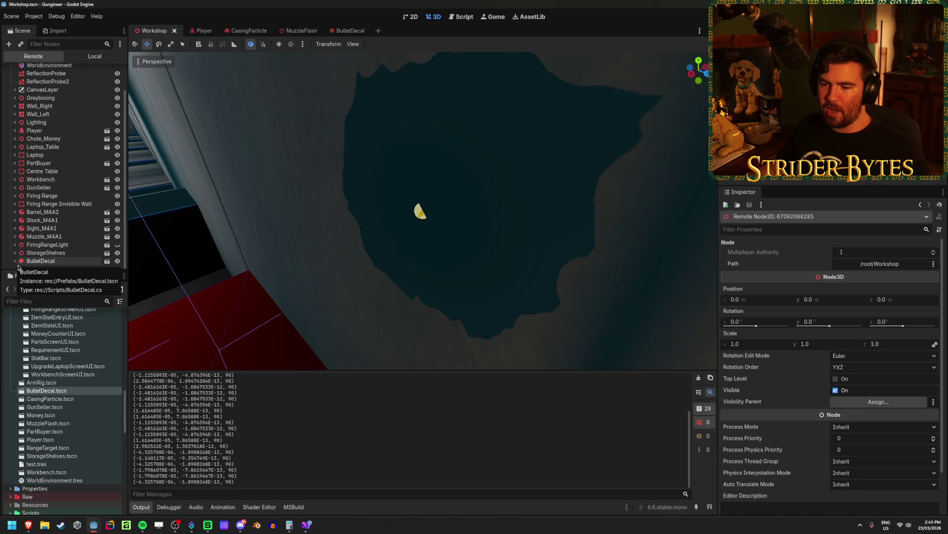
pyautogui.click(306, 525)
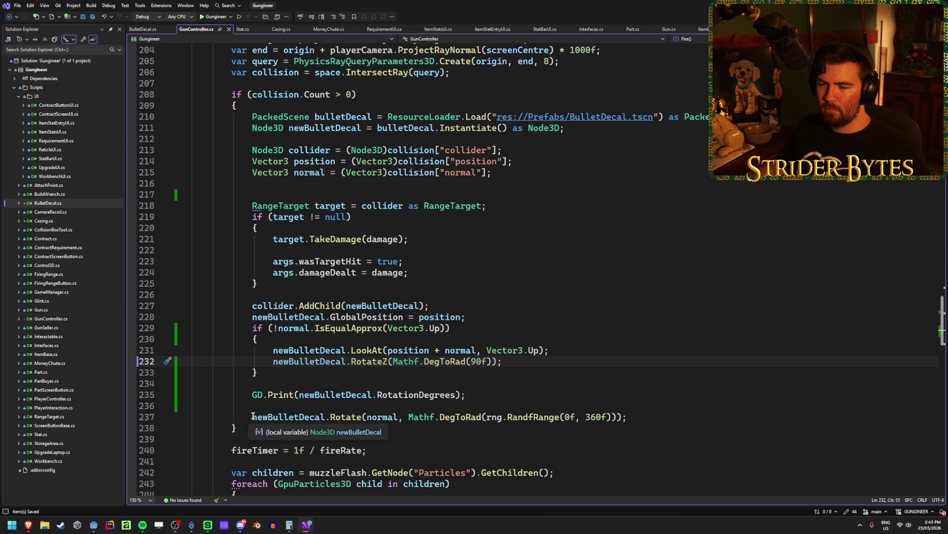
pyautogui.hotkey('alt', 'Tab')
pyautogui.press('F8')
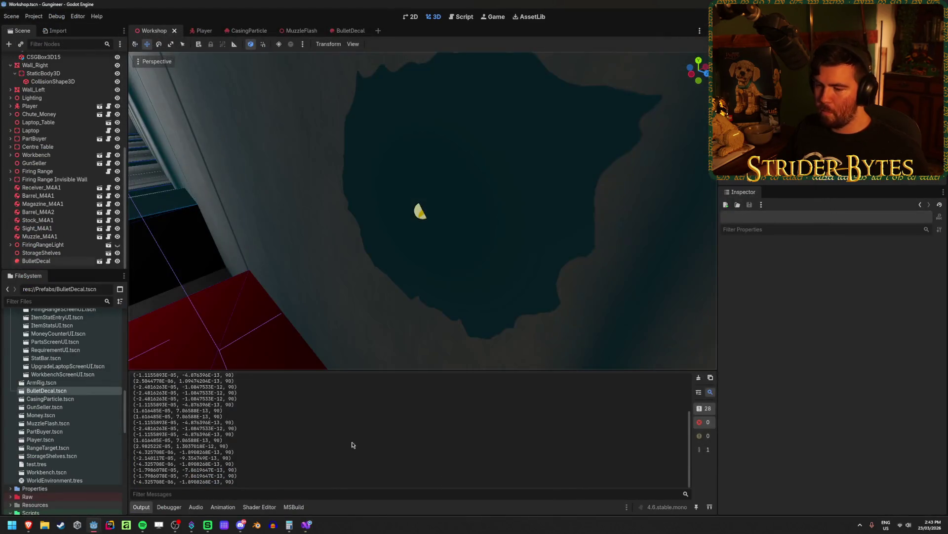
# Comment out the random-spin Rotate line on line 237 and rerun the game
pyautogui.hotkey('alt', 'Tab')
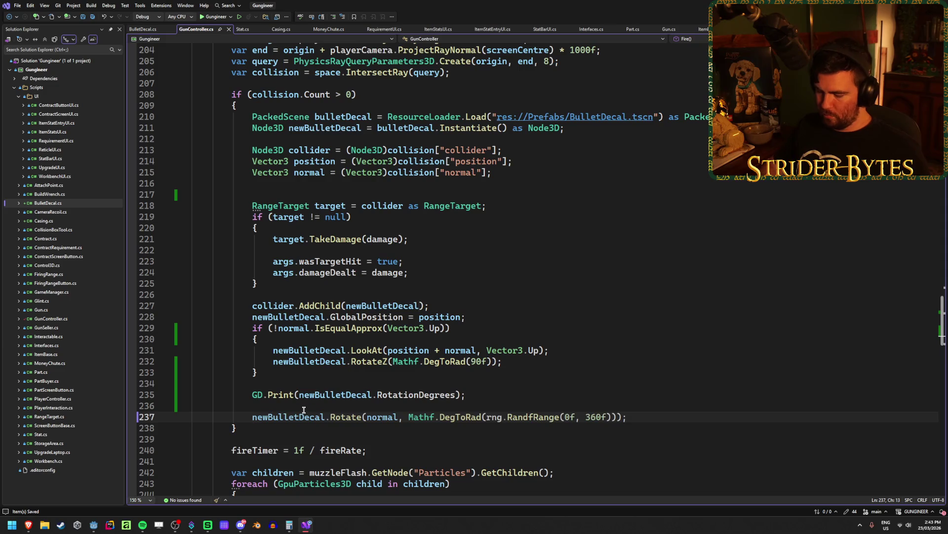
pyautogui.write('//')
pyautogui.hotkey('alt', 'Tab')
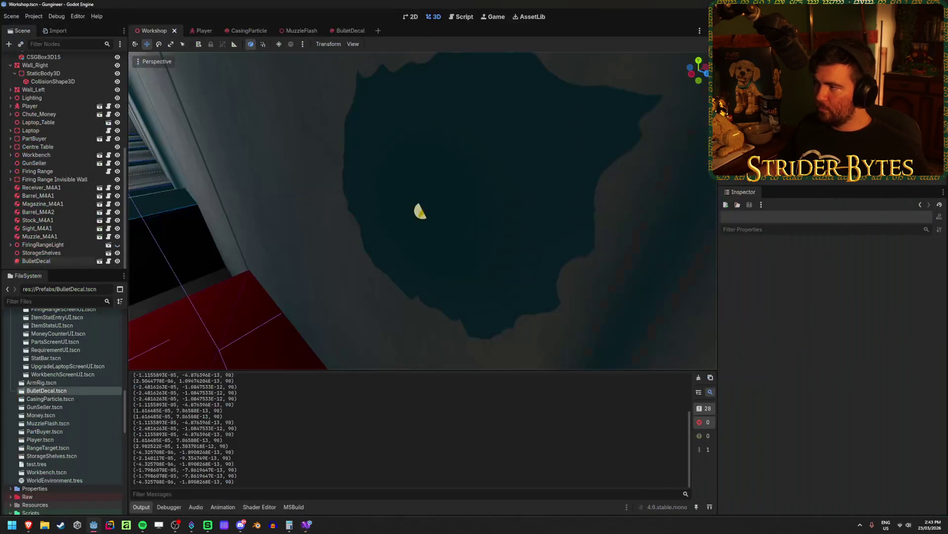
pyautogui.press('F5')
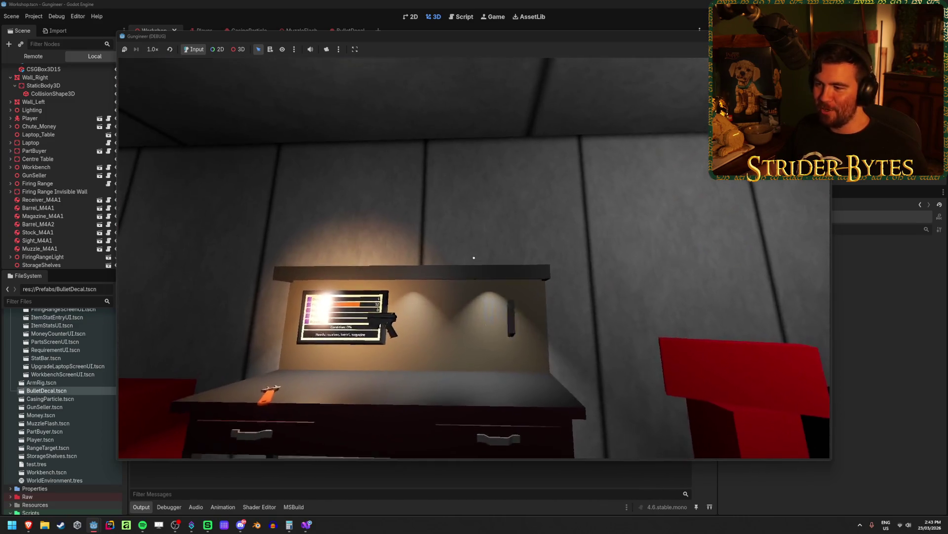
# Walk to the workbench, equip the rifle, and fire three shots at the wall
pyautogui.press('w')
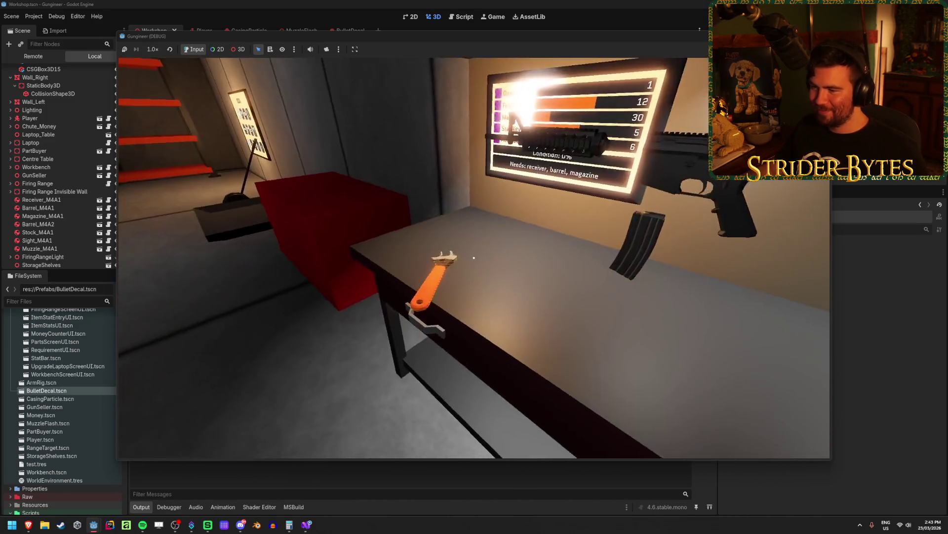
pyautogui.press('e')
pyautogui.click(474, 257)
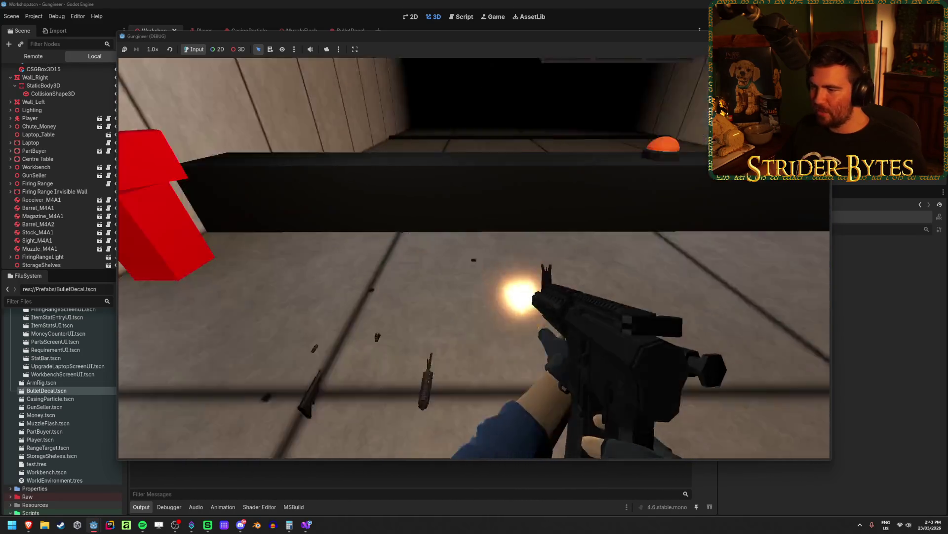
pyautogui.click(473, 257)
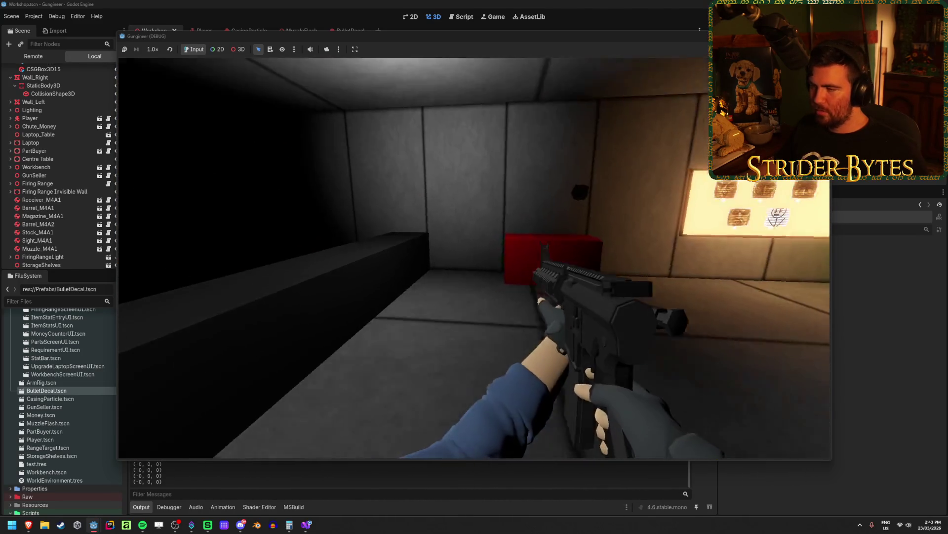
pyautogui.click(474, 258)
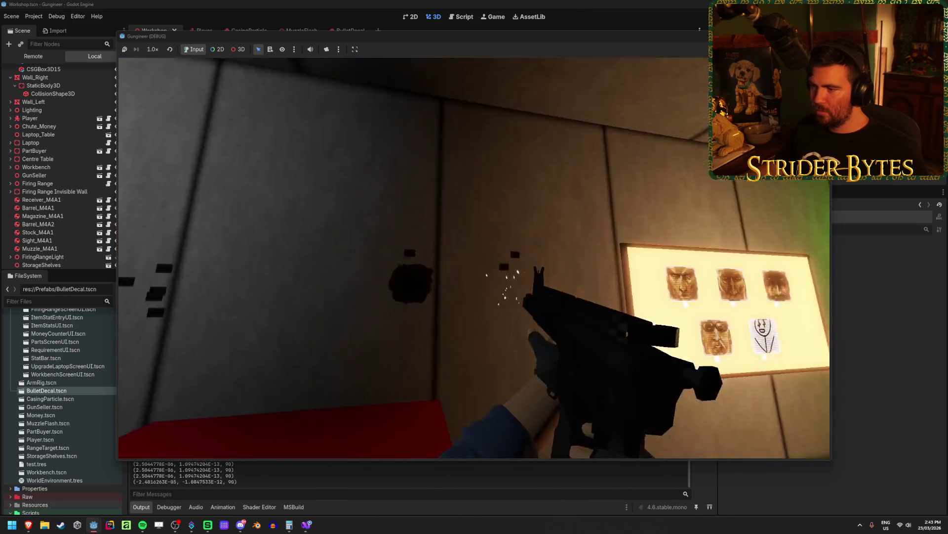
# Inspect a spawned BulletDecal in the Remote scene tree, then go back to GunController.cs
pyautogui.click(41, 253)
pyautogui.scroll(2, 53, 234)
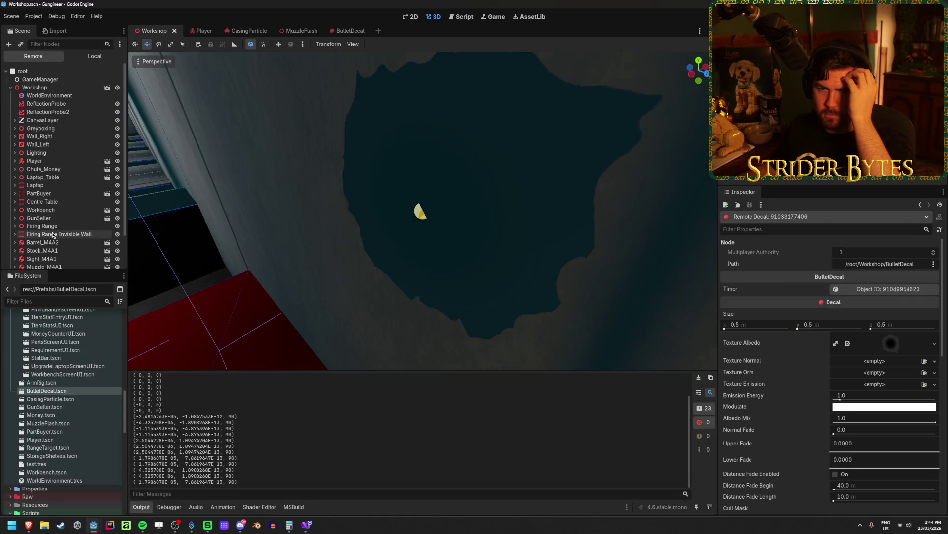
pyautogui.click(302, 526)
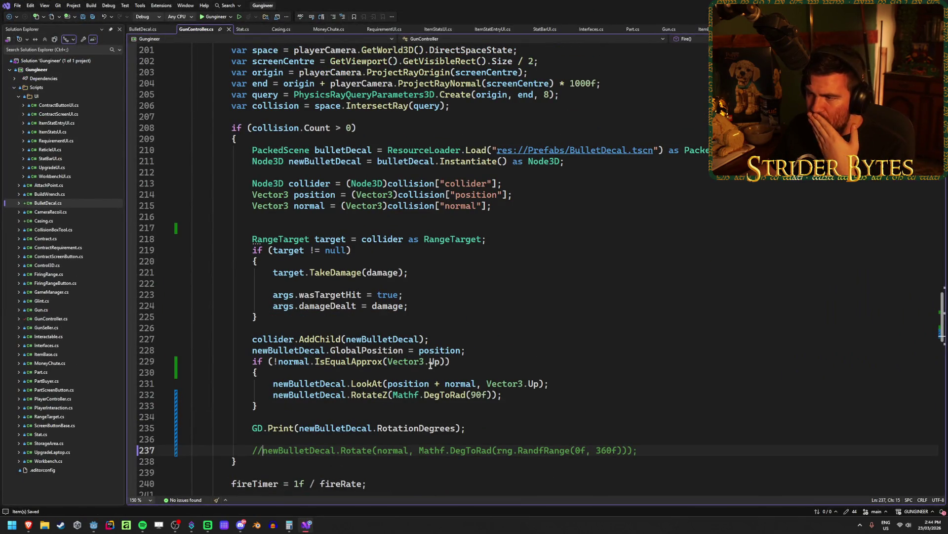
# Near the collider-parenting line, add LookAt along the normal, RotateZ 90°, and a RotationDegrees print
pyautogui.click(270, 341)
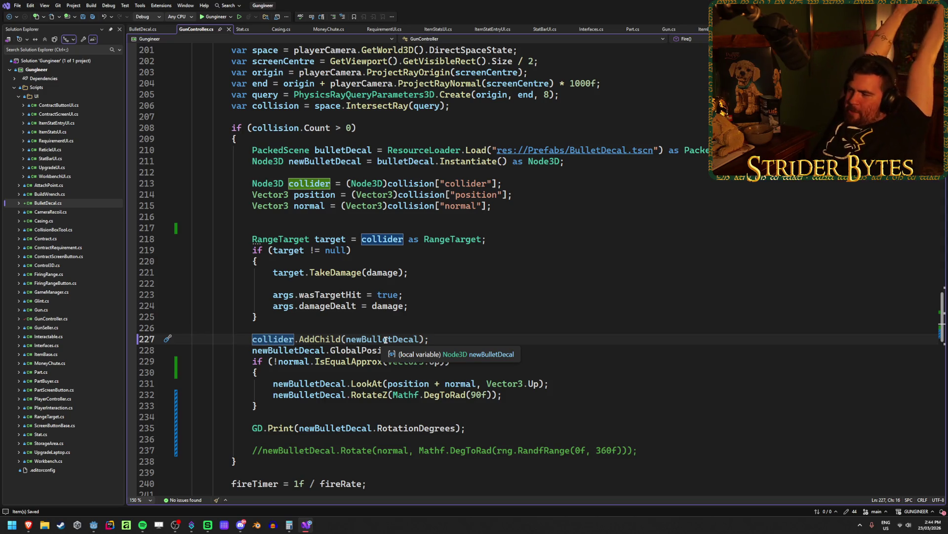
pyautogui.moveTo(332, 342)
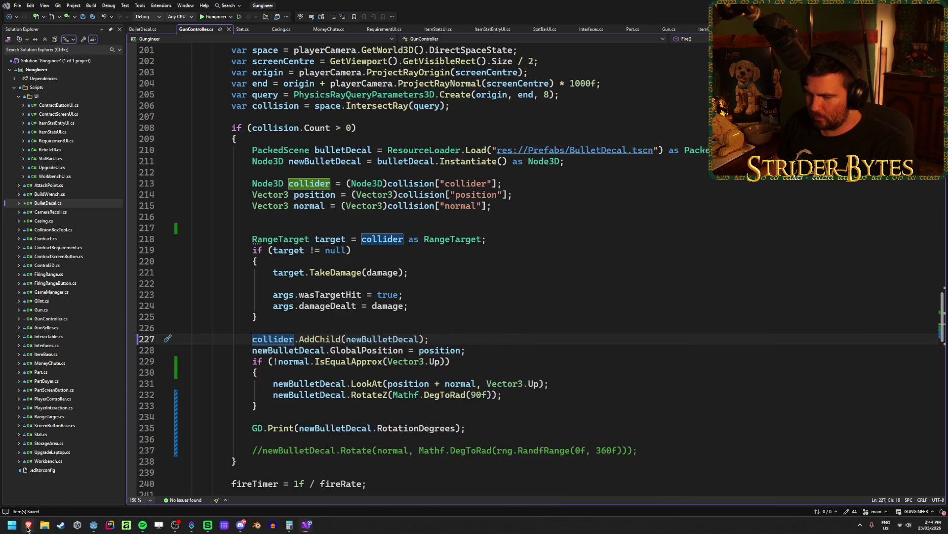
# Bring the running game forward to view the bullet holes, stop it, and open the BulletDecal scene
pyautogui.moveTo(28, 527)
pyautogui.moveTo(93, 525)
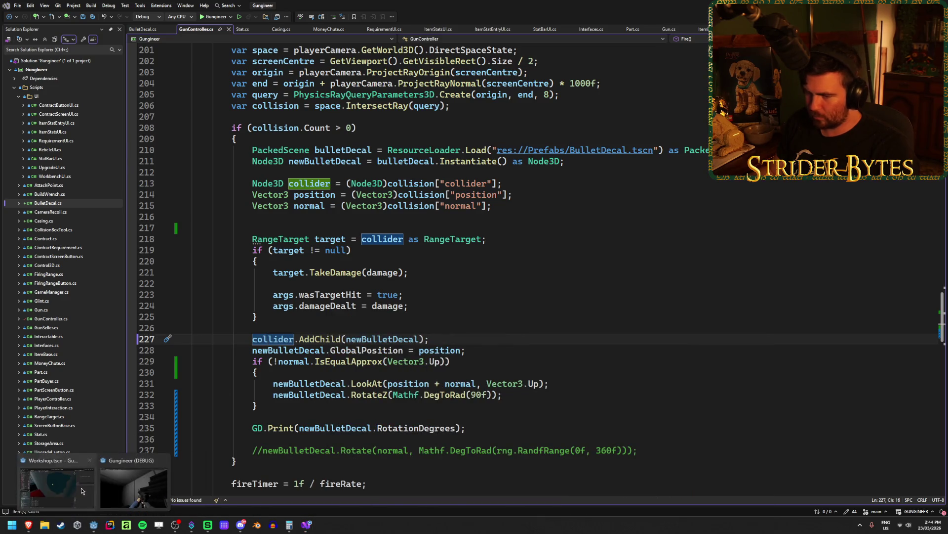
pyautogui.click(78, 474)
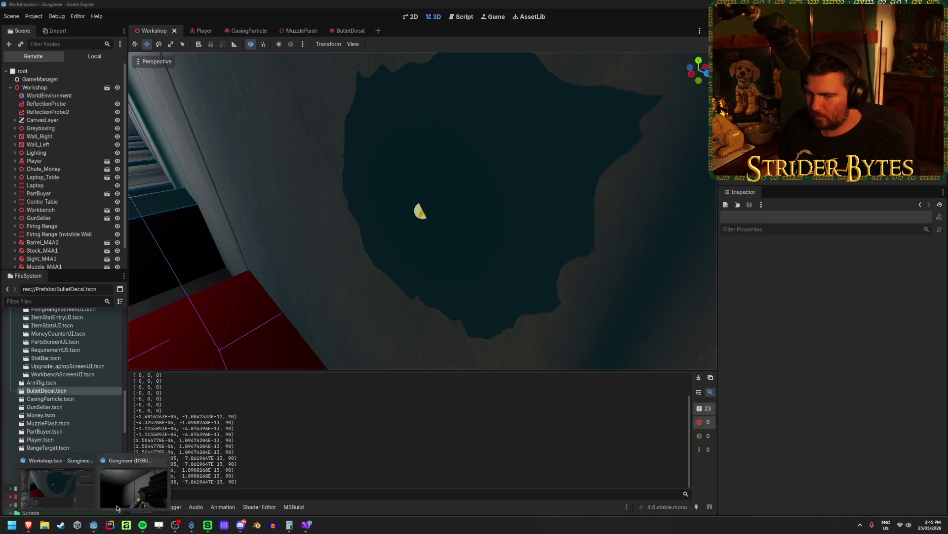
pyautogui.click(138, 487)
pyautogui.click(355, 342)
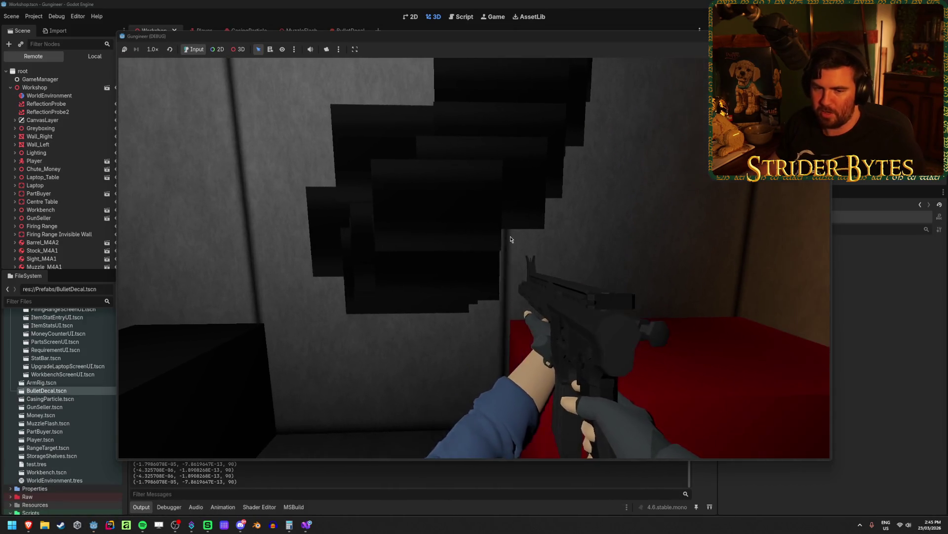
pyautogui.press('F8')
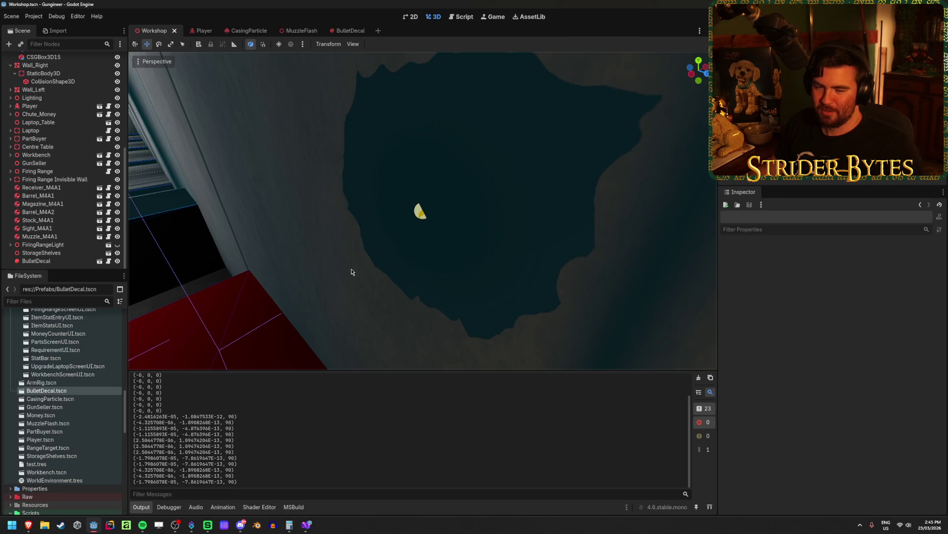
pyautogui.click(340, 31)
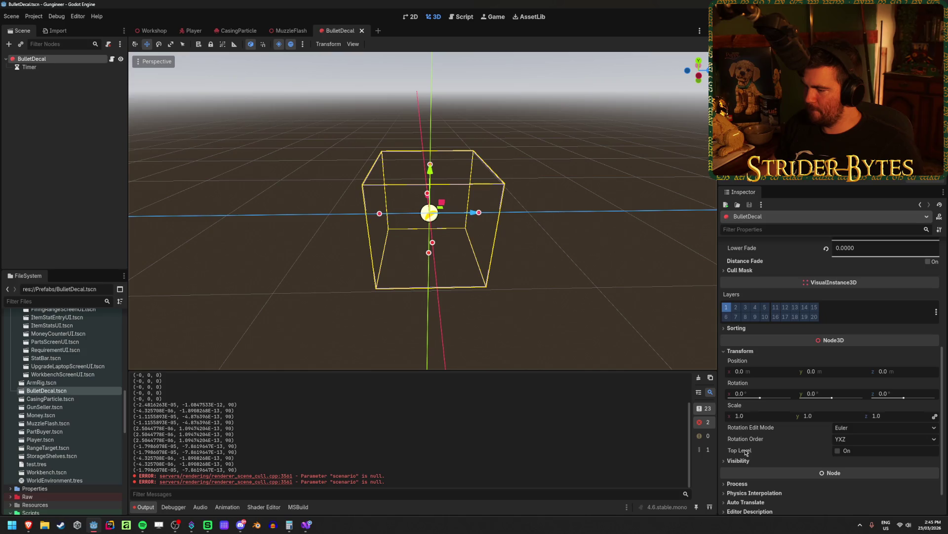
# Turn on Top Level in the BulletDecal's Node3D Transform and run the game
pyautogui.moveTo(746, 452)
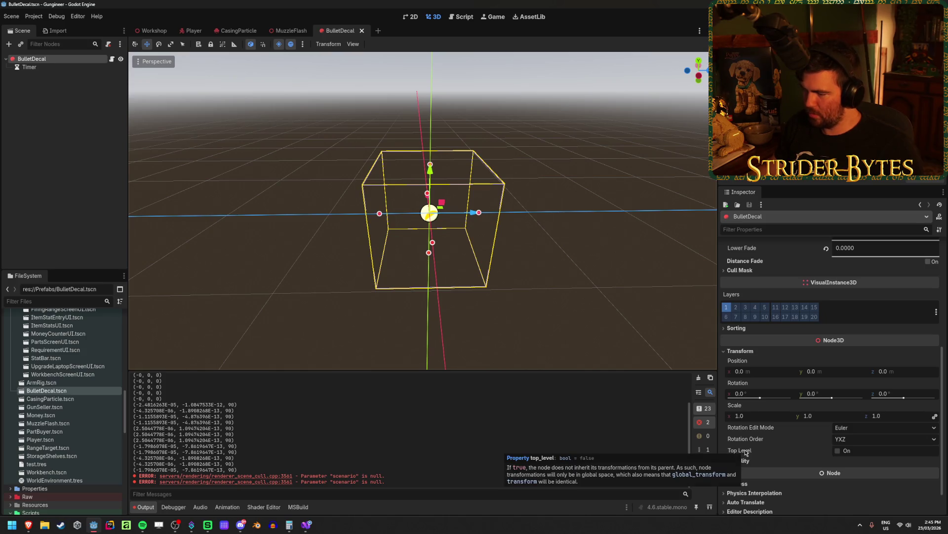
pyautogui.click(837, 450)
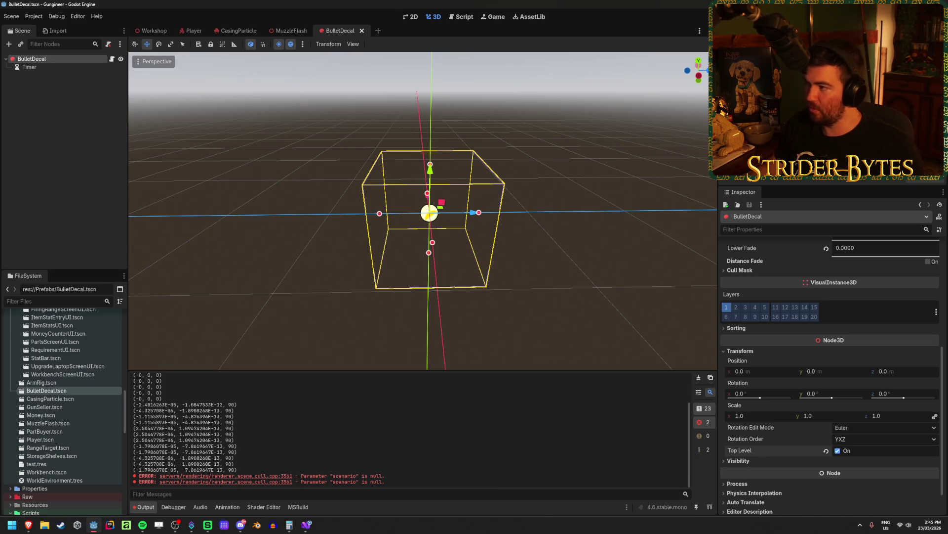
pyautogui.press('F5')
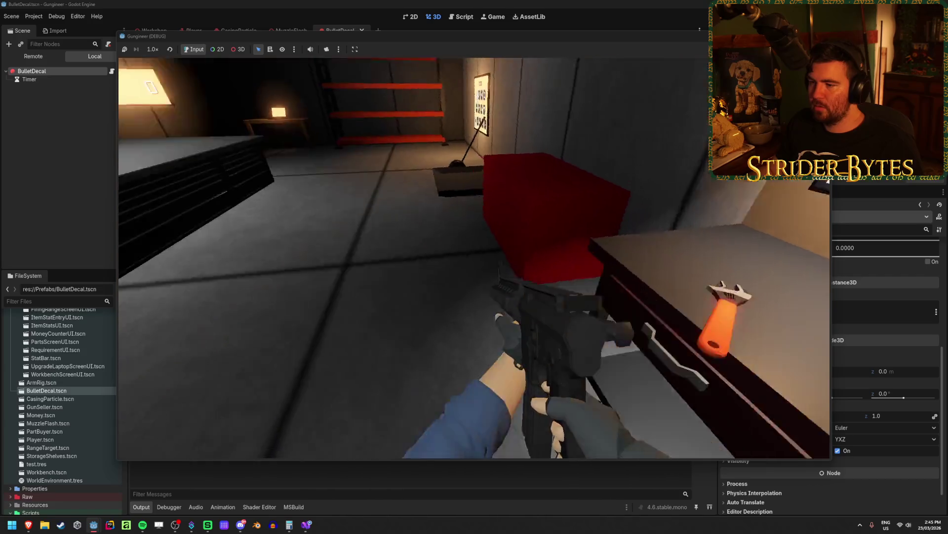
# Shoot bullet holes into the walls, floor, shelving and workbench, then stop the game
pyautogui.click(474, 258)
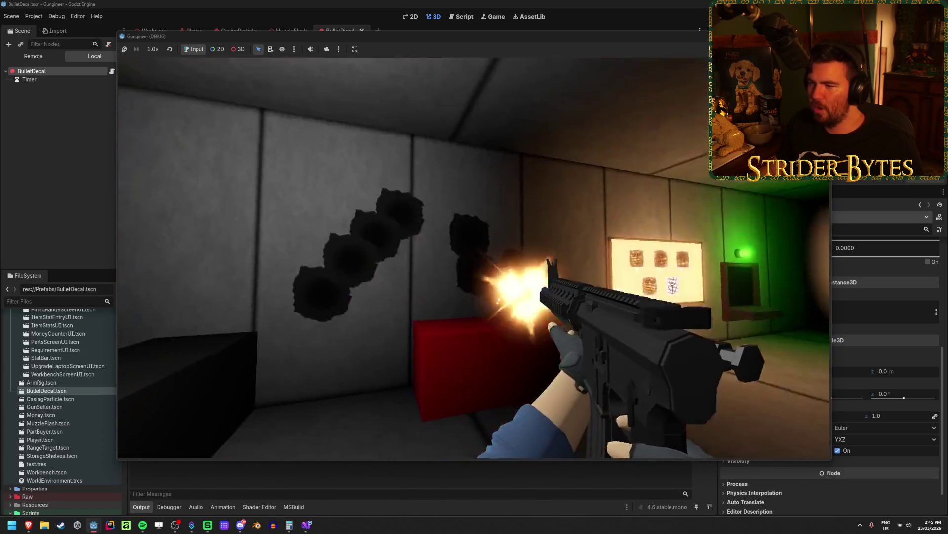
pyautogui.click(474, 258)
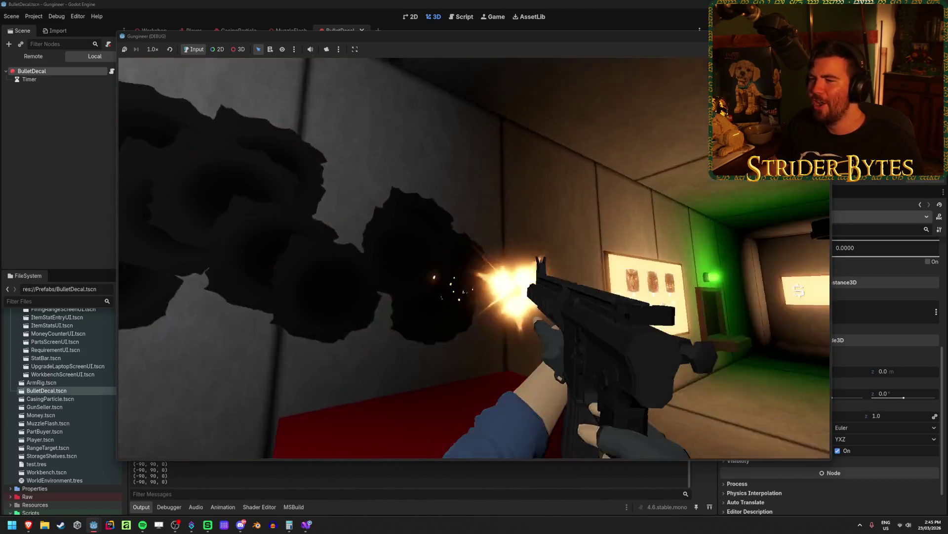
pyautogui.click(474, 258)
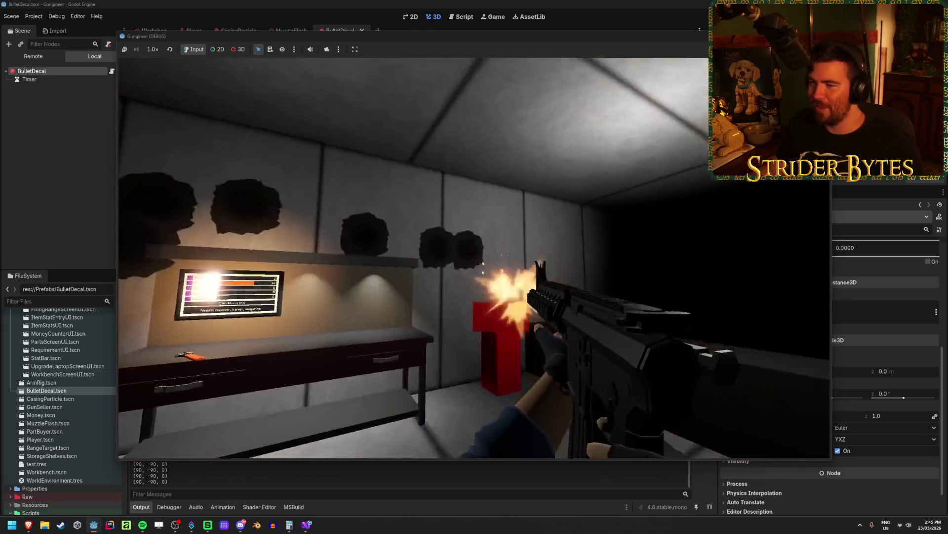
pyautogui.click(474, 258)
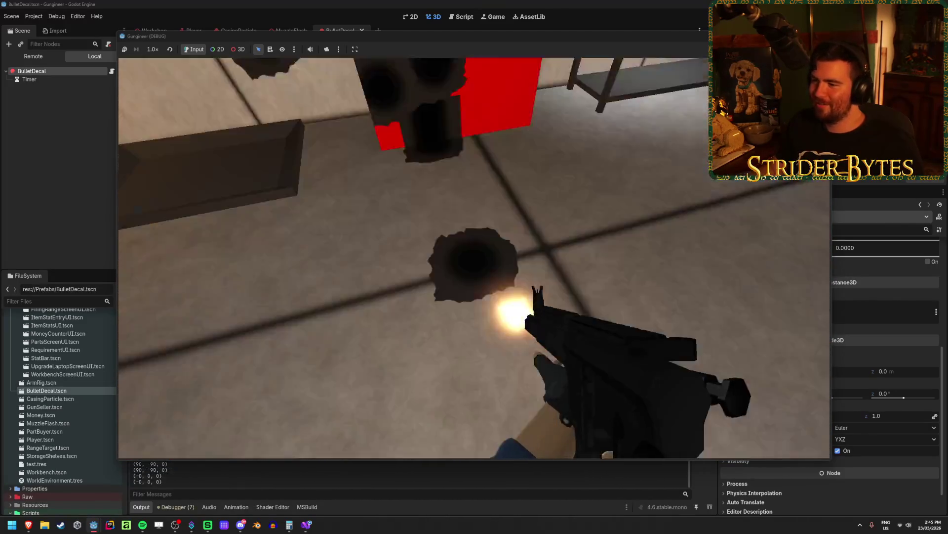
pyautogui.click(474, 258)
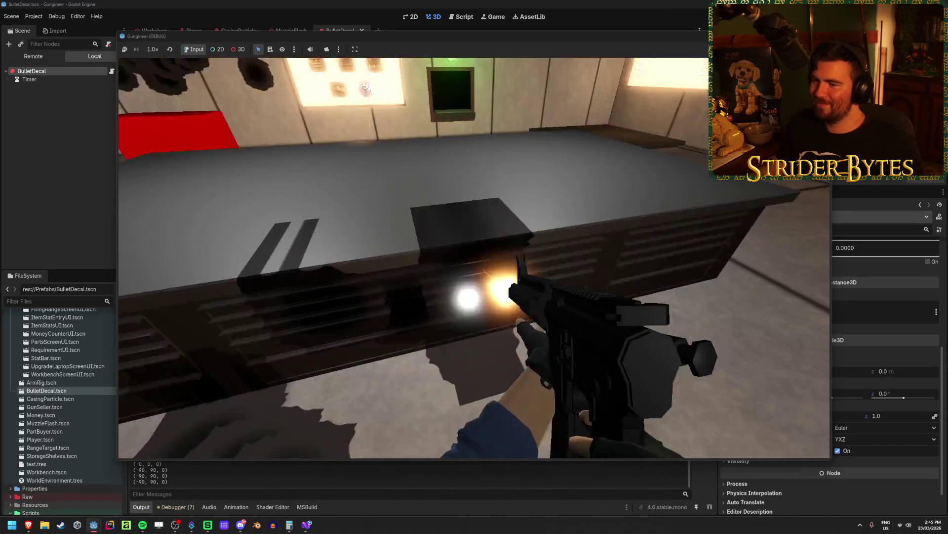
pyautogui.click(474, 258)
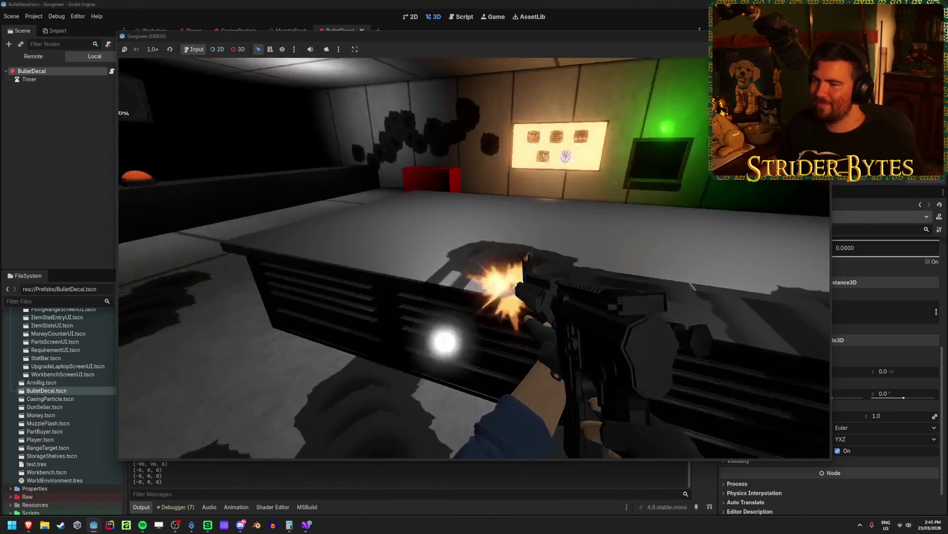
pyautogui.click(474, 258)
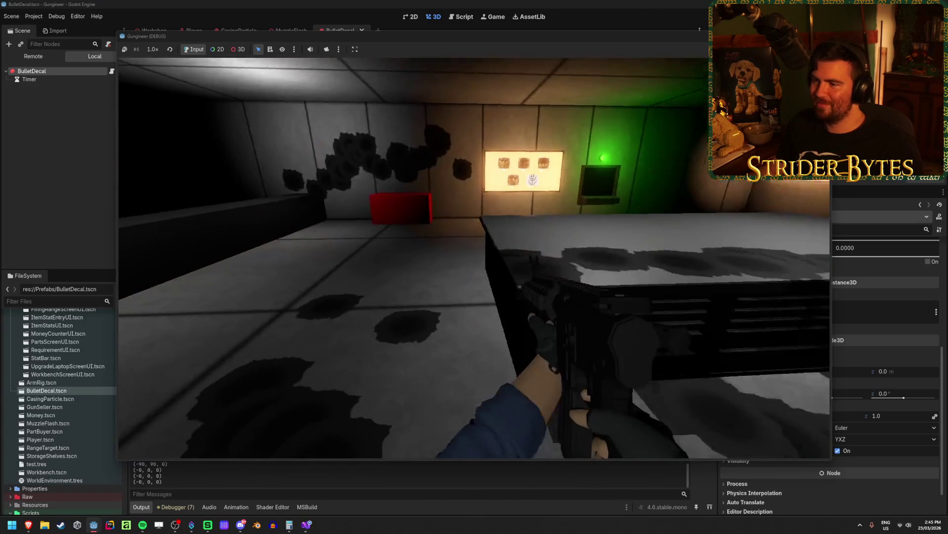
pyautogui.press('Escape')
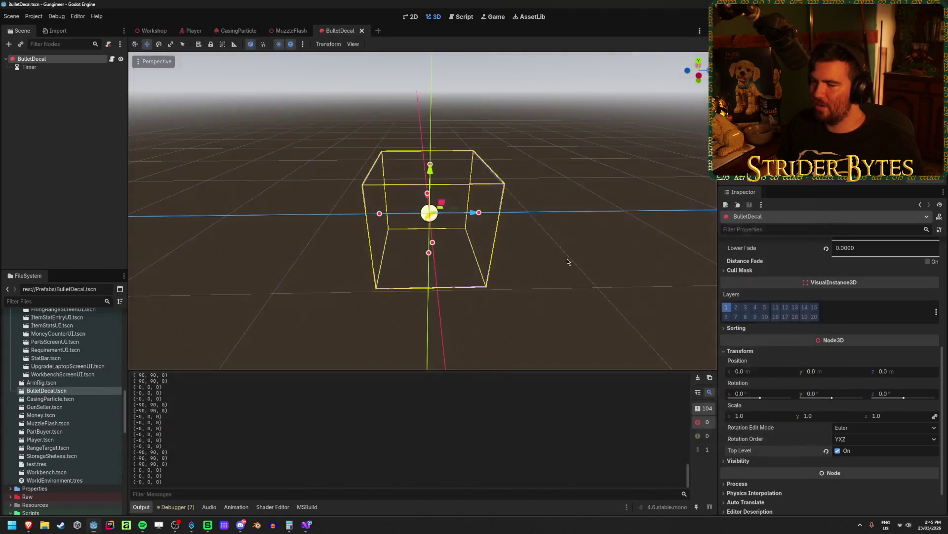
# Set the BulletDecal's Normal Fade to 0.999
pyautogui.scroll(5, 838, 349)
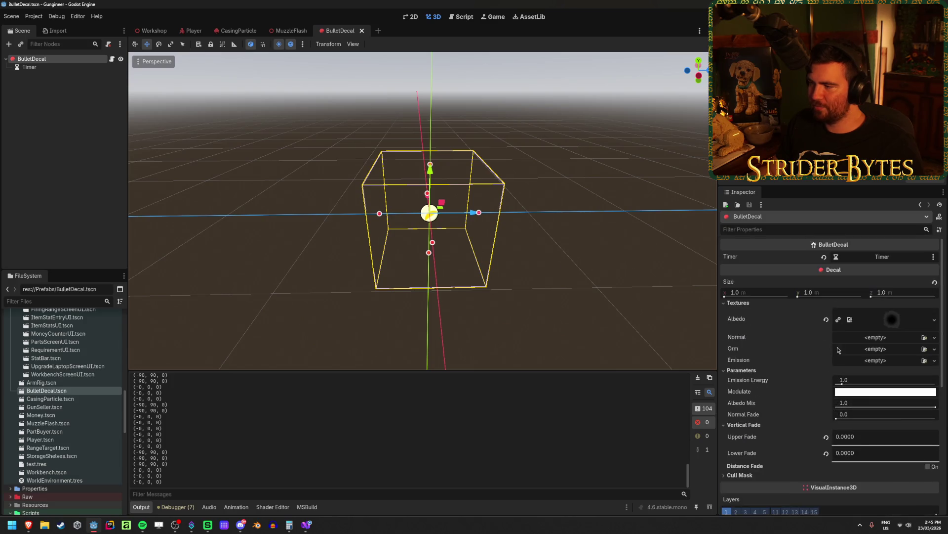
pyautogui.moveTo(842, 414); pyautogui.dragTo(934, 414)
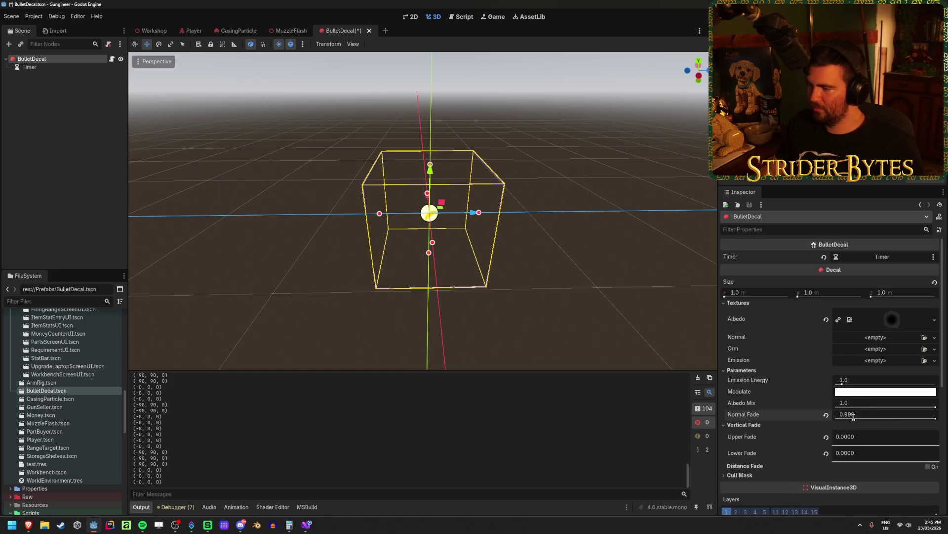
pyautogui.click(307, 526)
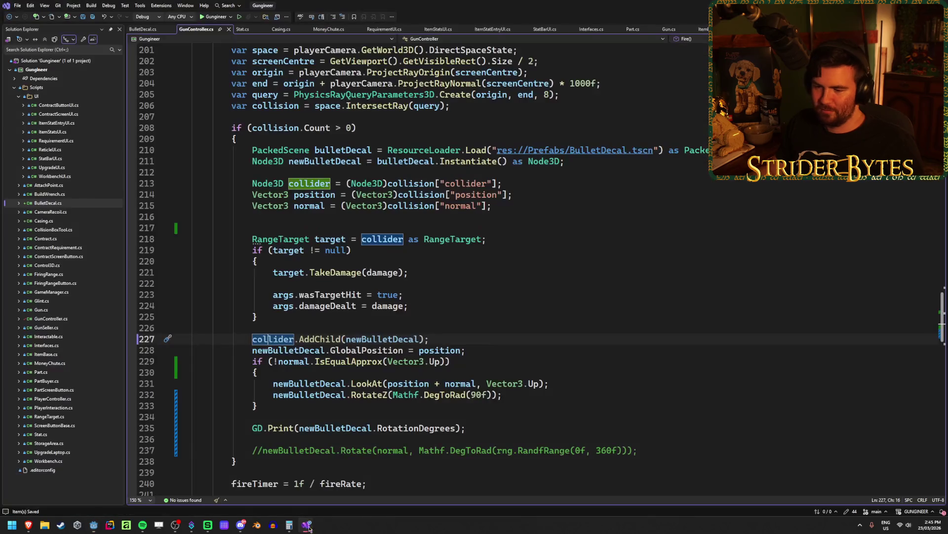
# Uncomment the newBulletDecal.Rotate random-spin line at line 237, then go back to Godot
pyautogui.click(262, 450)
pyautogui.press('BackSpace')
pyautogui.press('BackSpace')
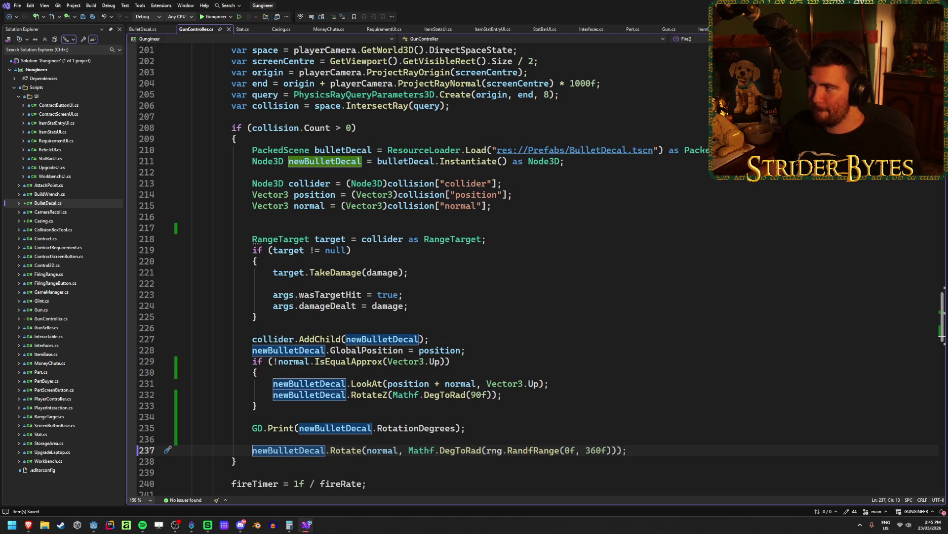
pyautogui.hotkey('alt', 'Tab')
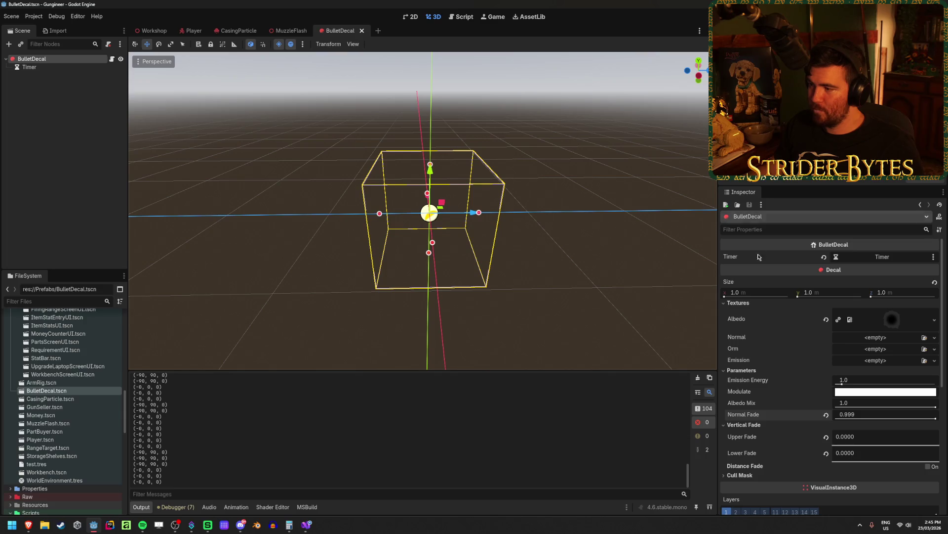
# Set the decal's Size to 0.1 on x, y and z
pyautogui.click(750, 293)
pyautogui.press('Tab')
pyautogui.write('.1')
pyautogui.press('Tab')
pyautogui.write('.1')
pyautogui.press('Return')
# Run the game, shoot the walls and floor to test smaller bullet holes, then stop it
pyautogui.press('F5')
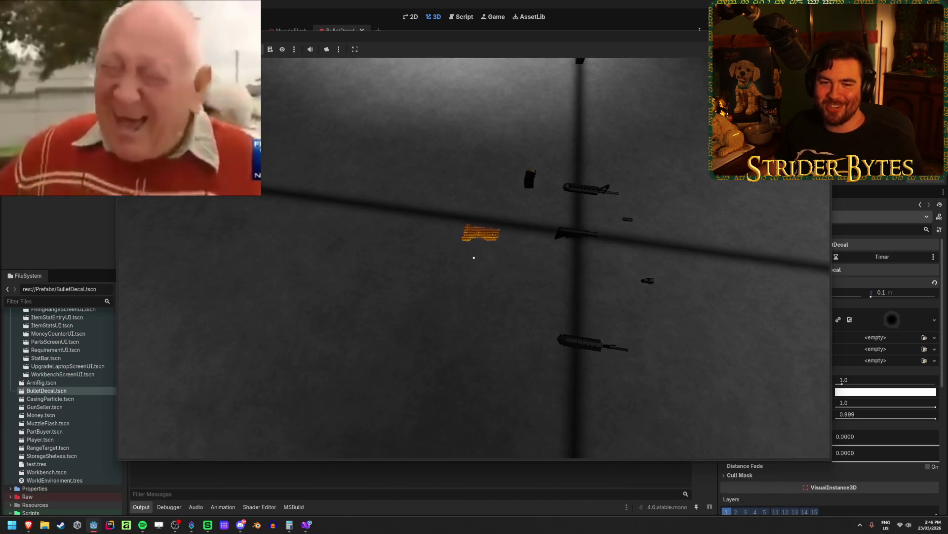
pyautogui.press('e')
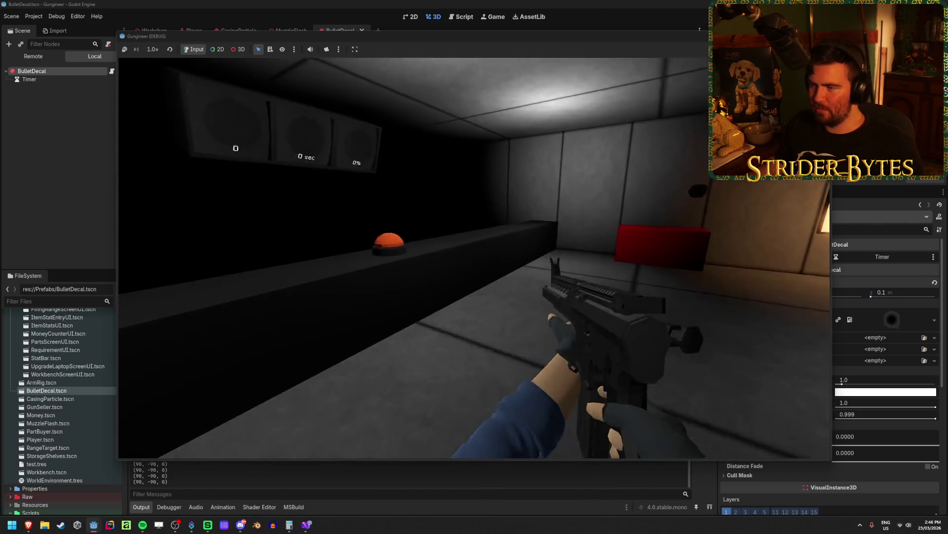
pyautogui.click(474, 258)
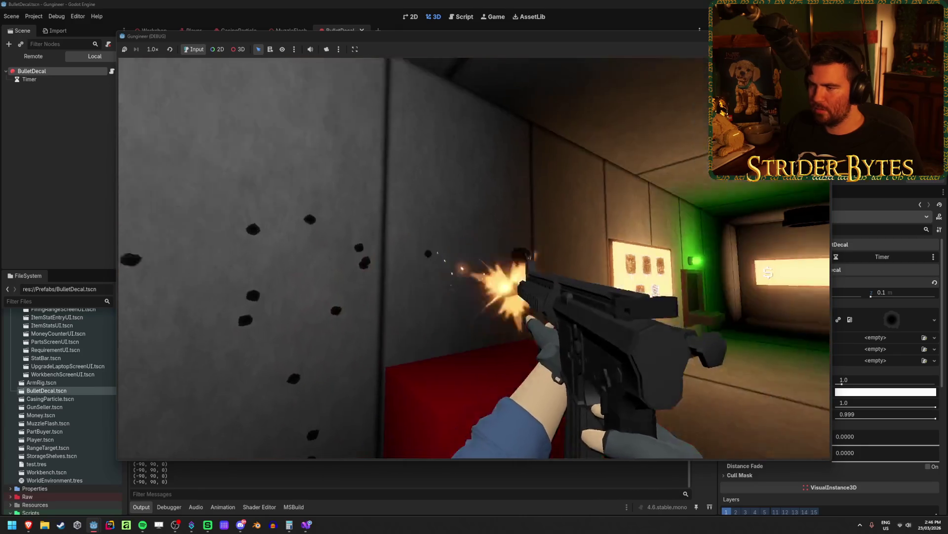
pyautogui.moveTo(475, 258); pyautogui.dragTo(475, 258)
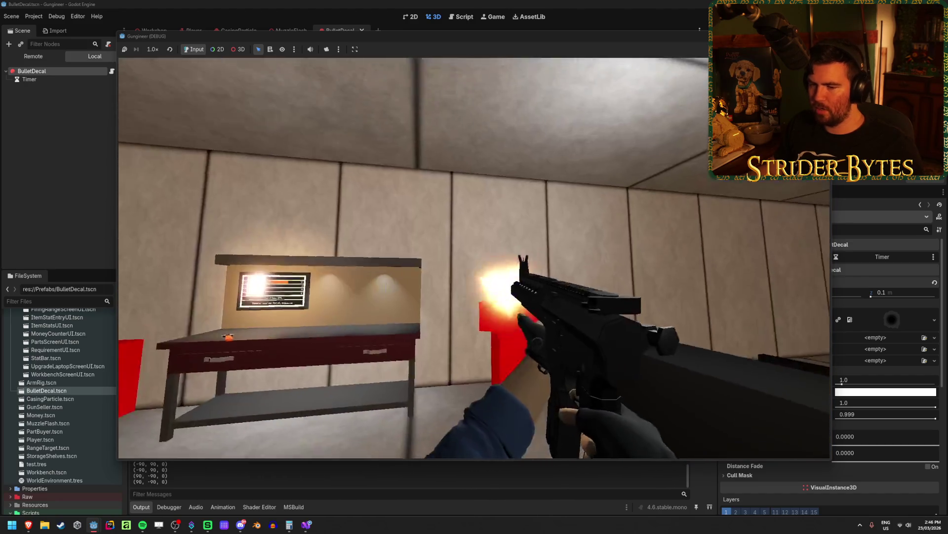
pyautogui.press('F8')
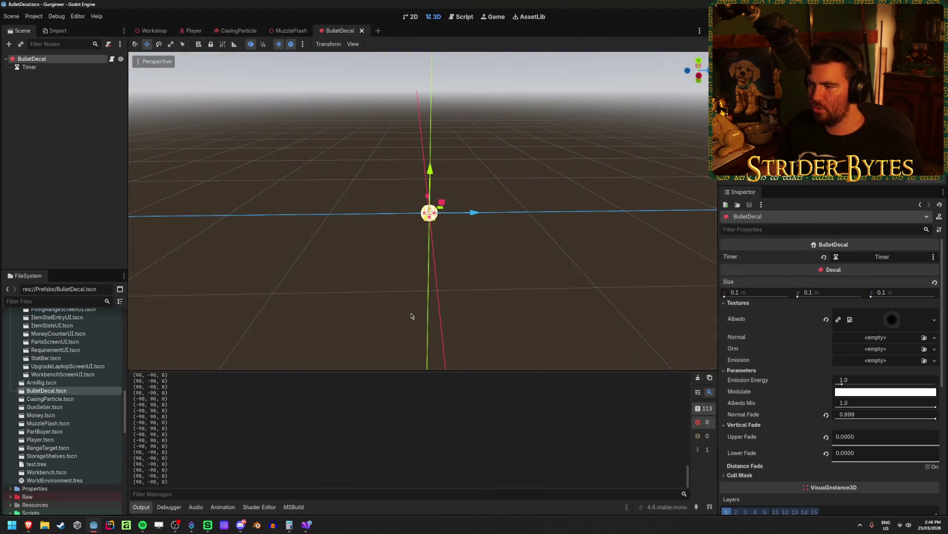
# Select the BulletDecal in the Workshop scene and set its rotation to 90, -90, 0
pyautogui.click(153, 31)
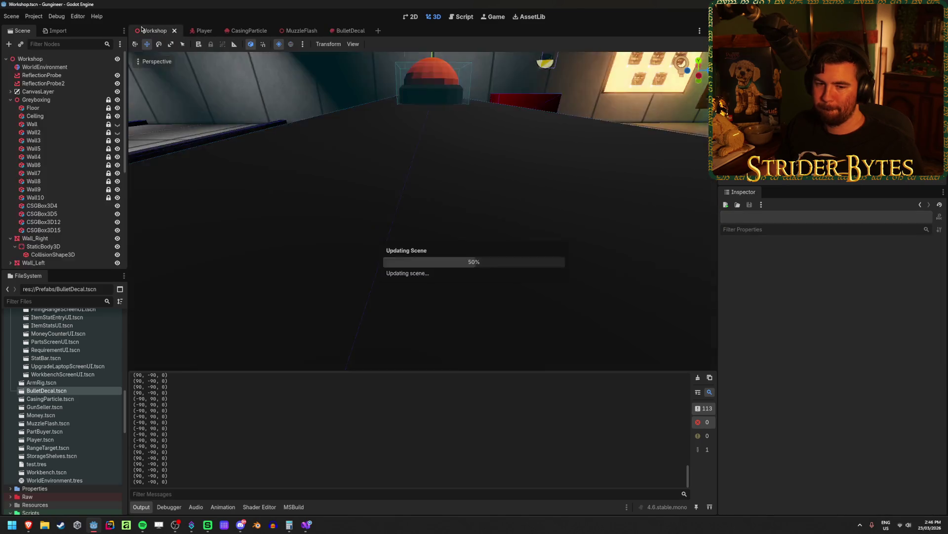
pyautogui.click(419, 211)
pyautogui.scroll(-5, 419, 211)
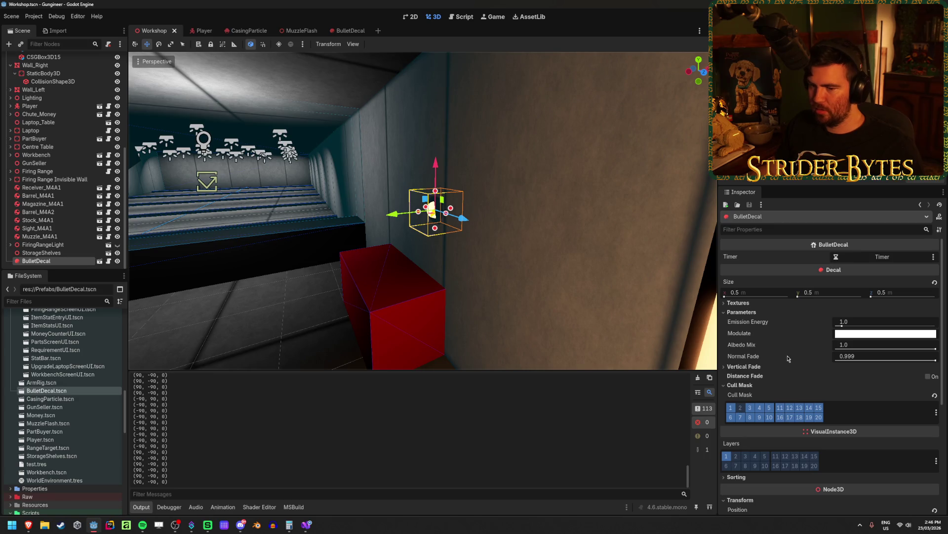
pyautogui.scroll(-5, 770, 372)
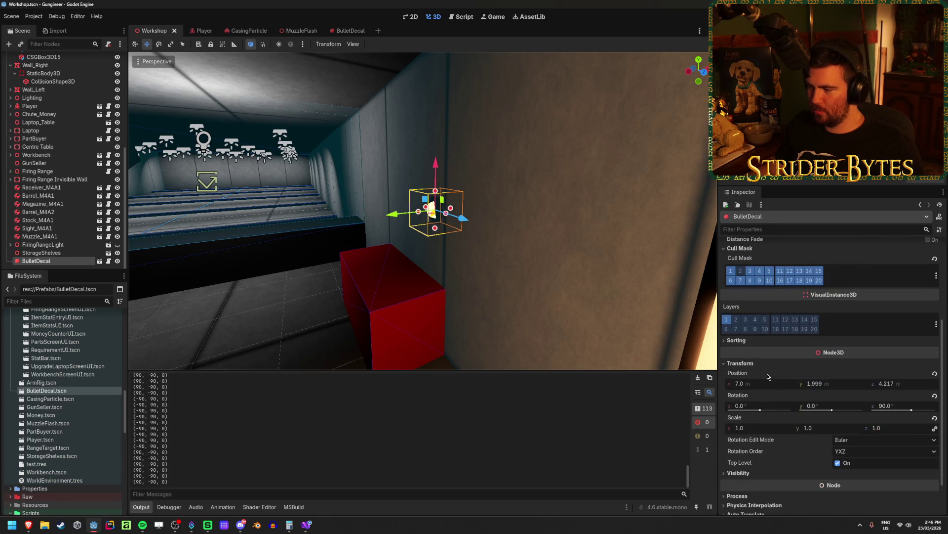
pyautogui.click(748, 408)
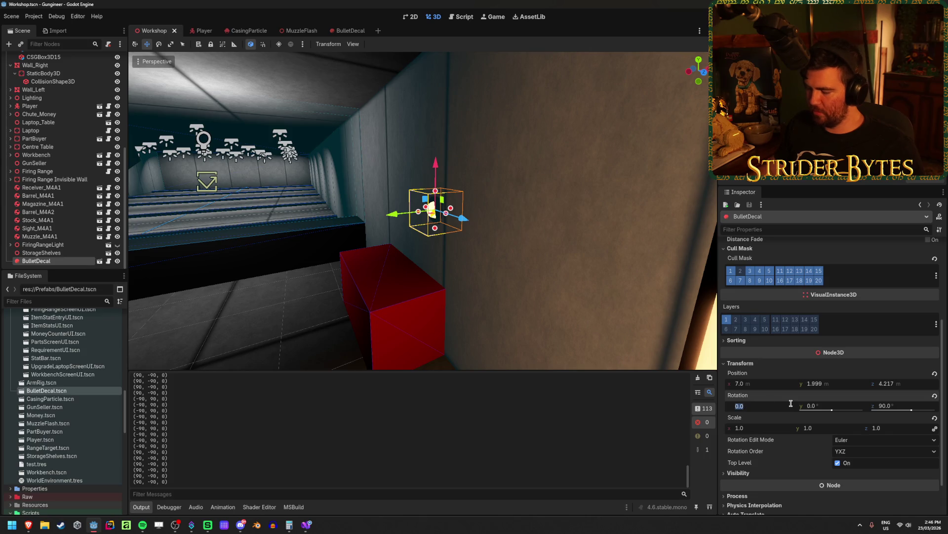
pyautogui.write('90')
pyautogui.press('Tab')
pyautogui.write('-')
pyautogui.press('Tab')
pyautogui.write('0')
pyautogui.press('Return')
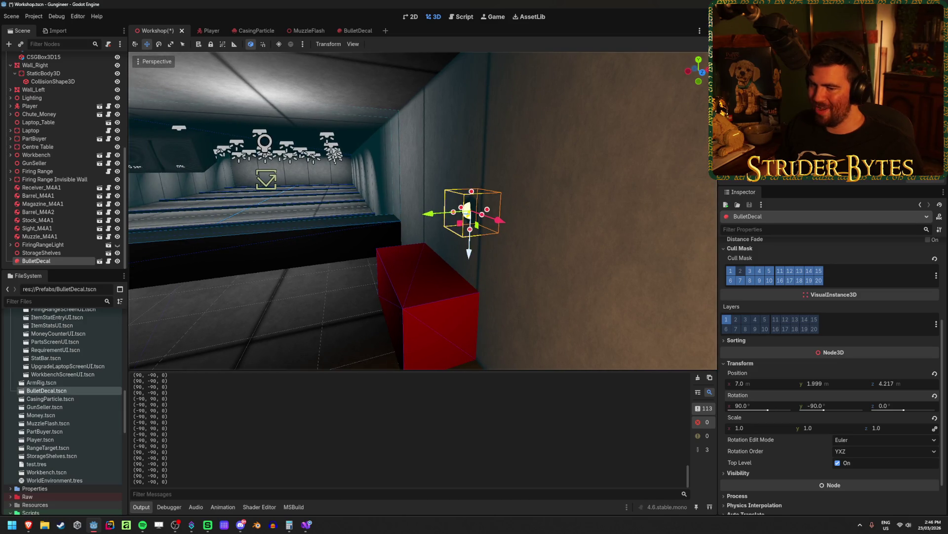
# Change the decal rotation to -90, 90, 0, save the Workshop scene and run the game
pyautogui.click(746, 404)
pyautogui.write('-90')
pyautogui.press('Tab')
pyautogui.write('90')
pyautogui.press('Return')
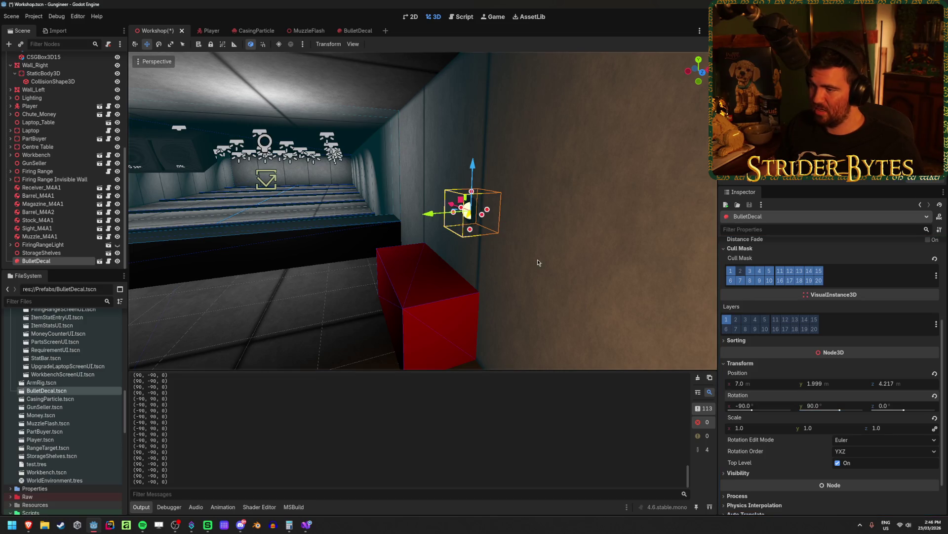
pyautogui.moveTo(521, 255); pyautogui.dragTo(563, 254)
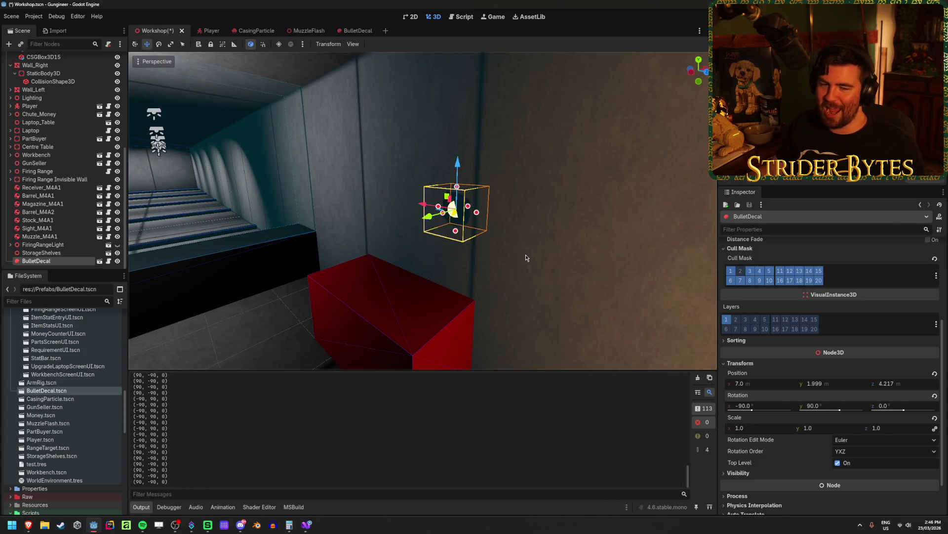
pyautogui.hotkey('ctrl', 's')
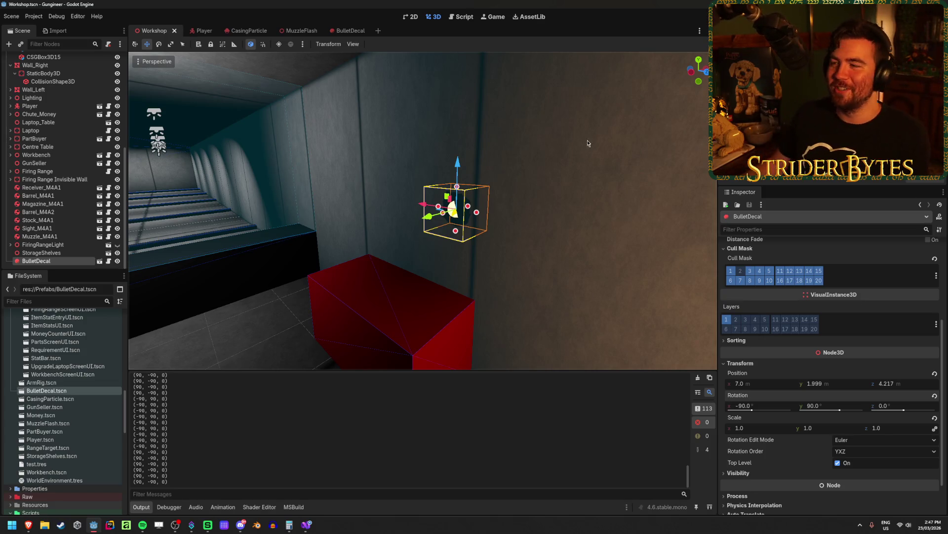
pyautogui.press('F5')
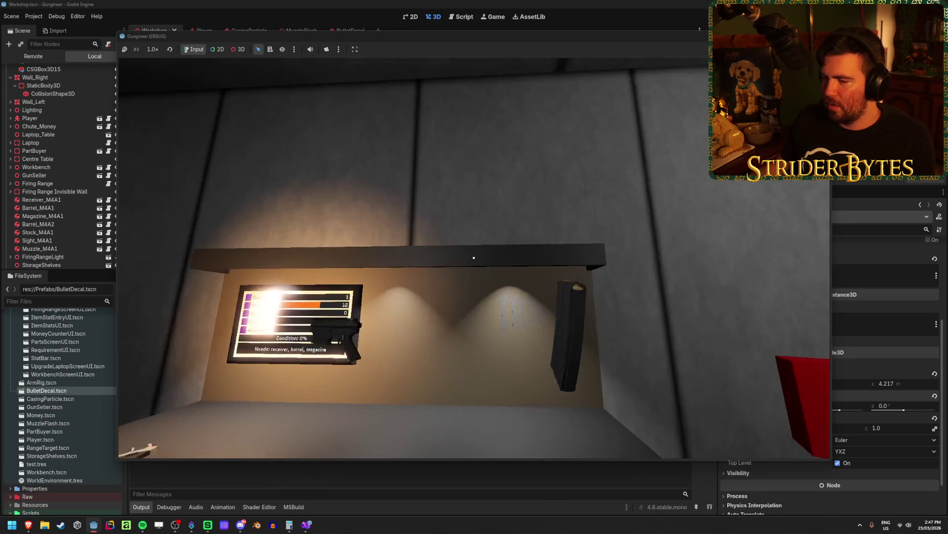
pyautogui.press('e')
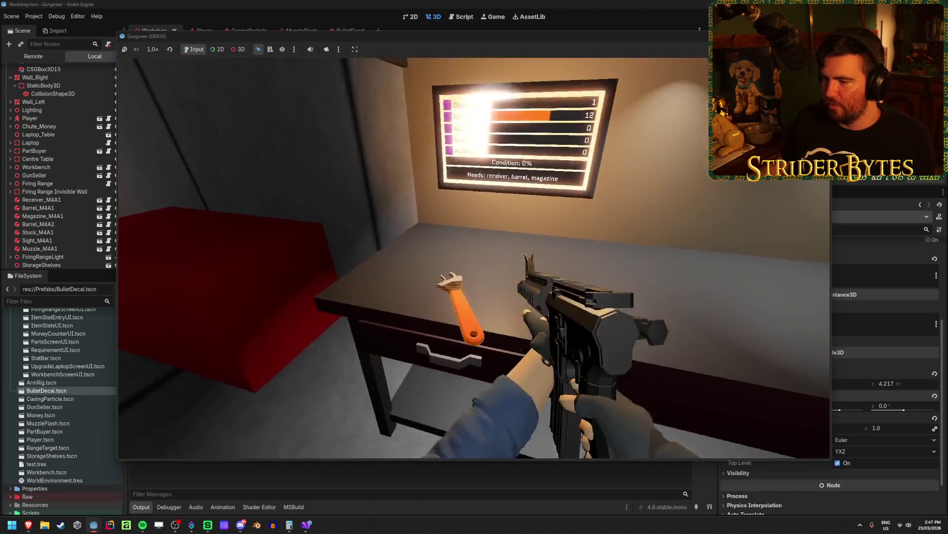
pyautogui.click(473, 258)
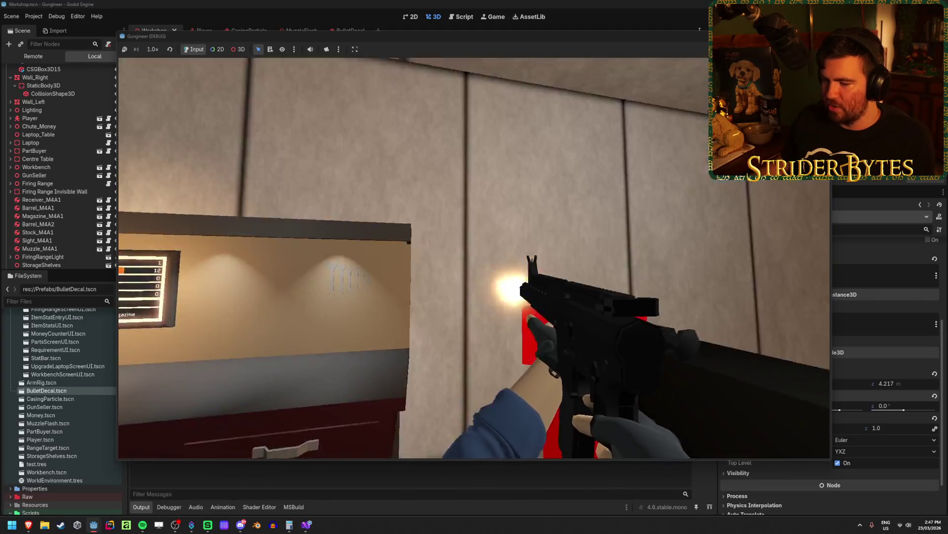
pyautogui.click(475, 260)
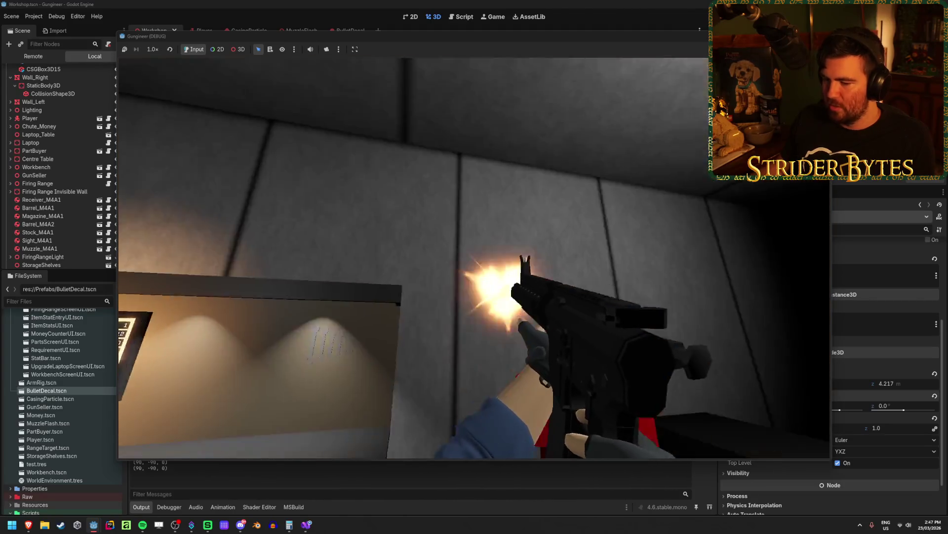
pyautogui.click(474, 261)
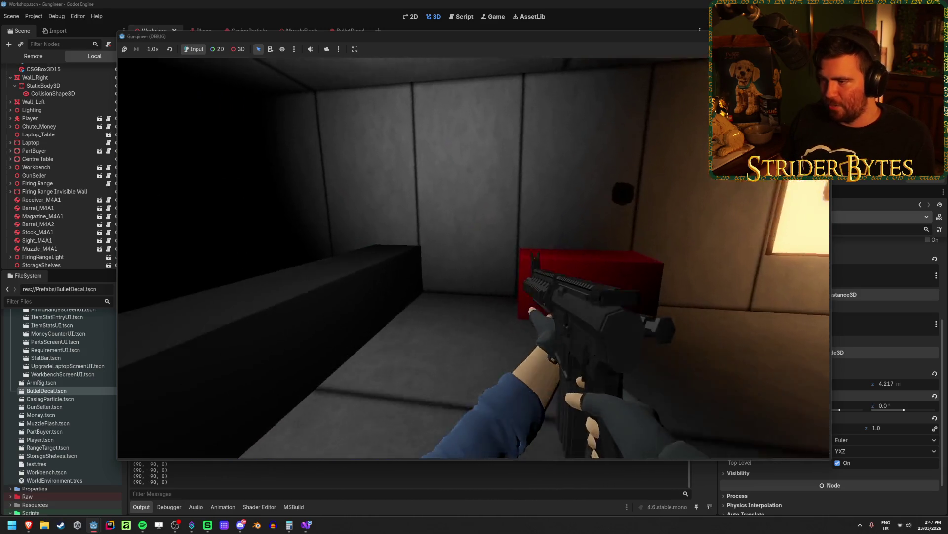
pyautogui.click(474, 258)
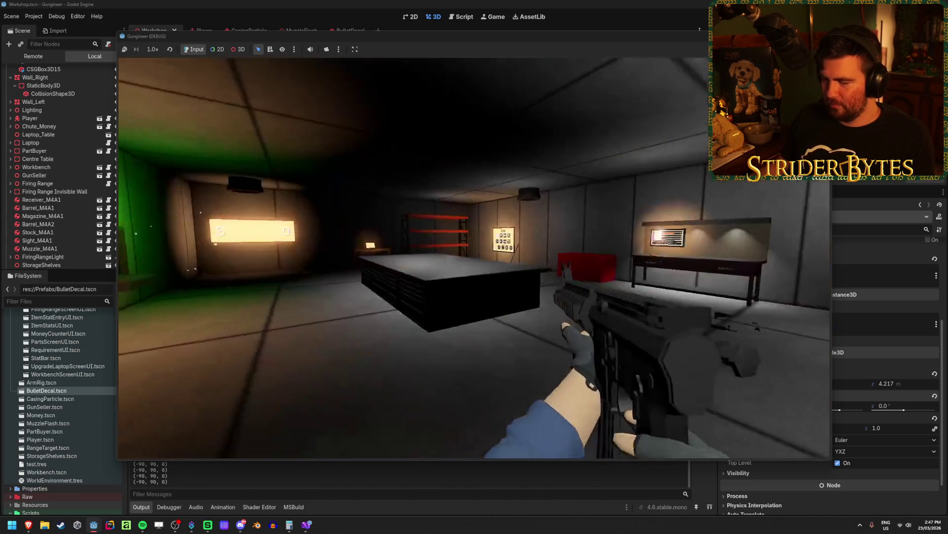
pyautogui.press('F8')
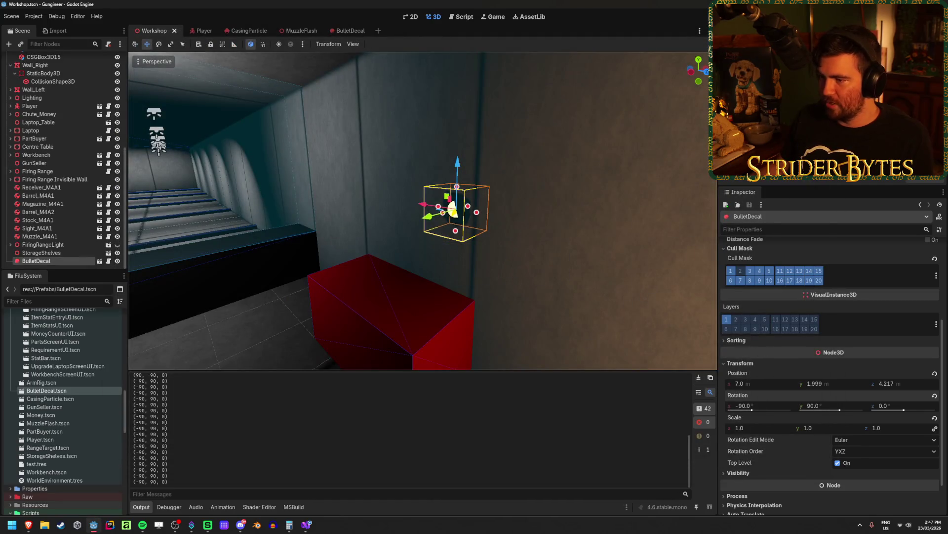
pyautogui.click(50, 245)
pyautogui.click(65, 261)
pyautogui.press('Delete')
pyautogui.press('Return')
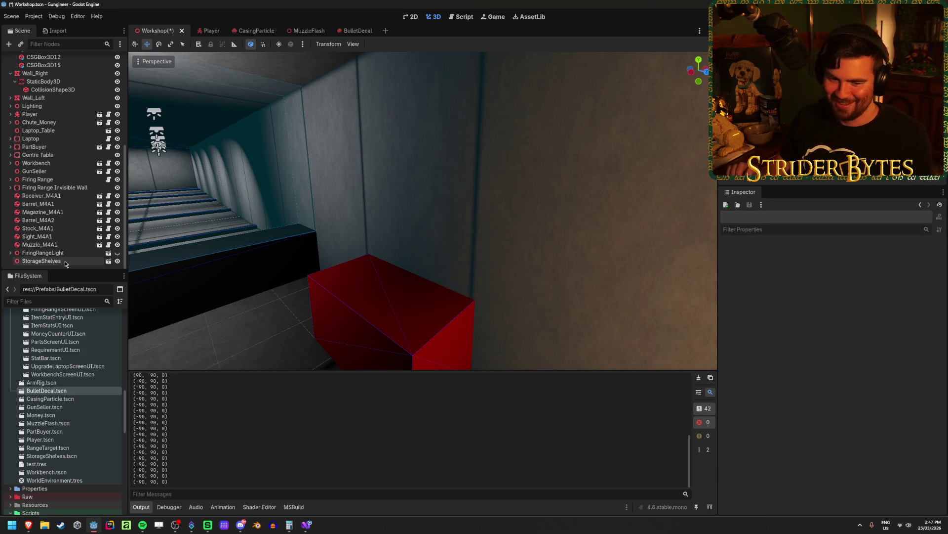
pyautogui.scroll(5, 44, 152)
pyautogui.scroll(-2, 44, 152)
pyautogui.scroll(2, 51, 157)
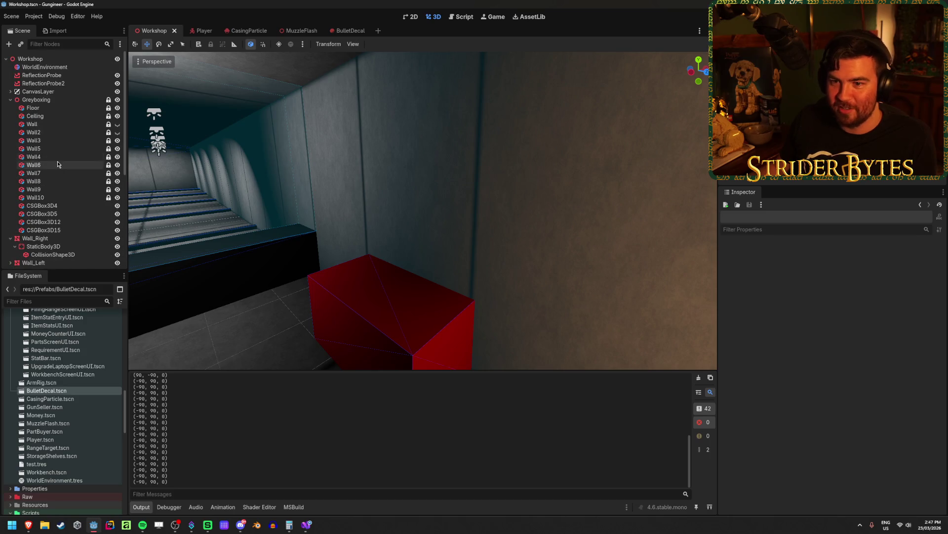
pyautogui.click(53, 108)
pyautogui.click(52, 115)
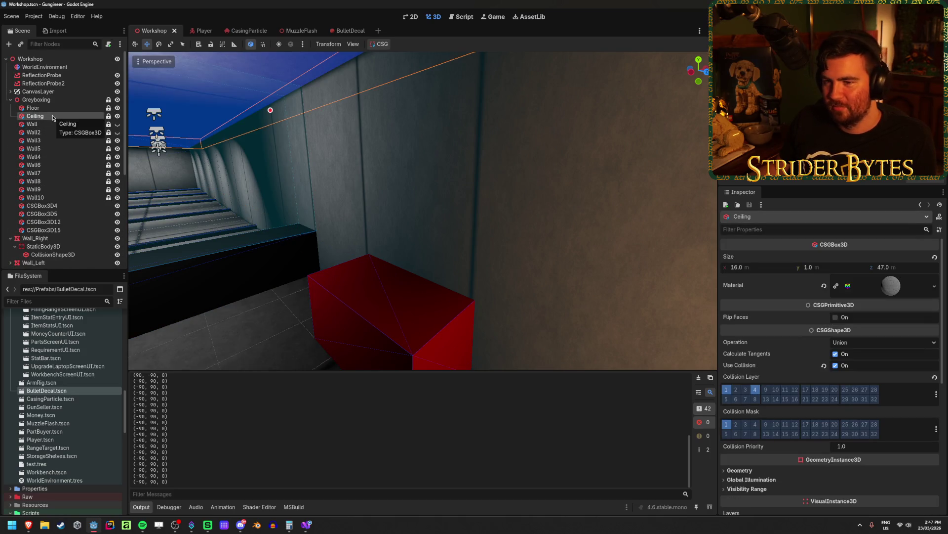
pyautogui.click(56, 109)
pyautogui.click(43, 131)
pyautogui.press('f')
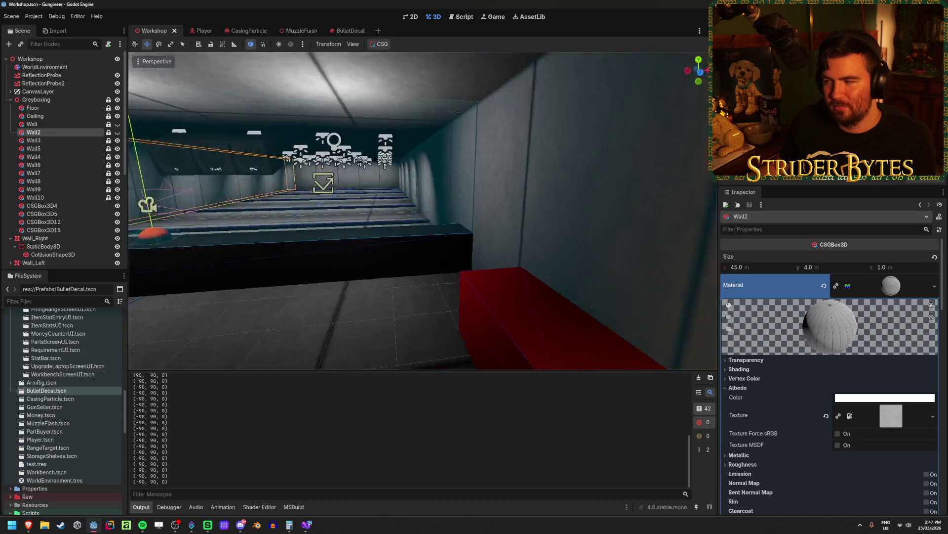
pyautogui.click(546, 253)
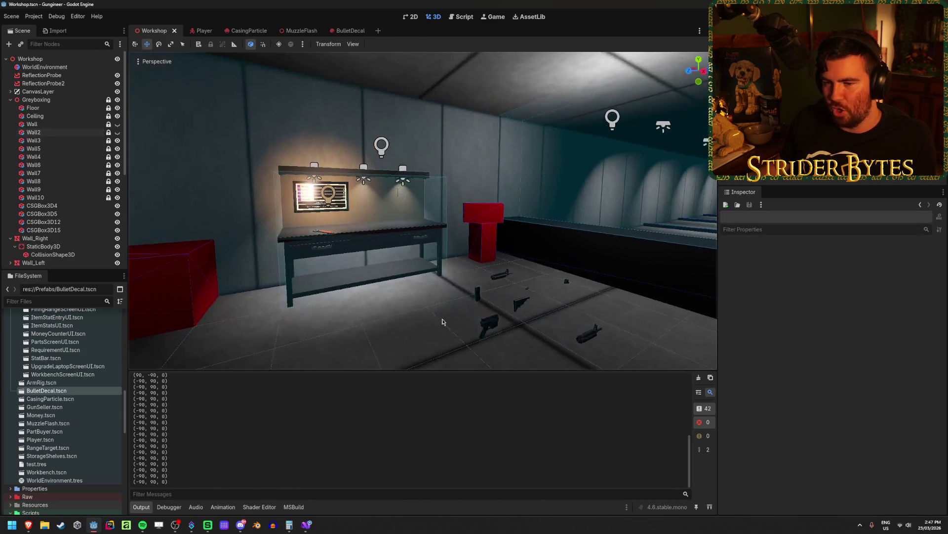
pyautogui.hotkey('alt', 'Tab')
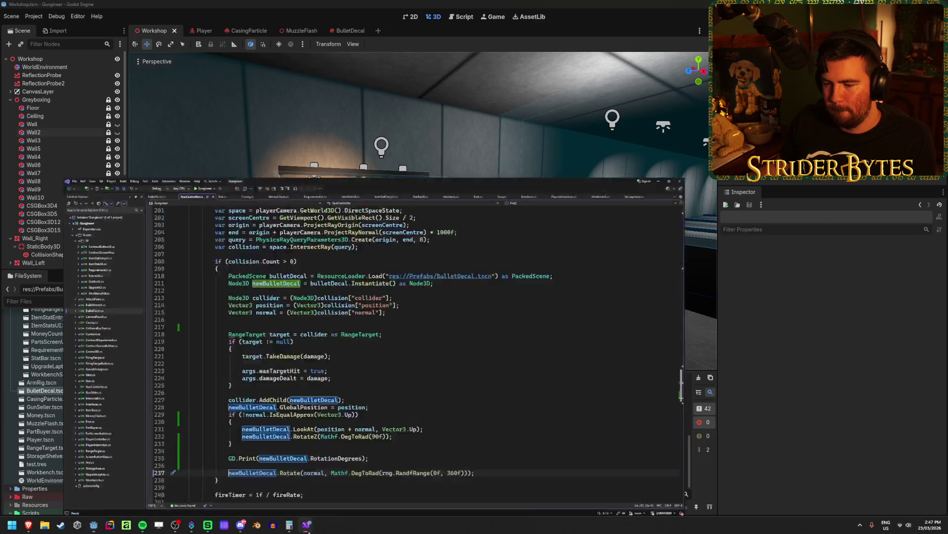
pyautogui.click(507, 395)
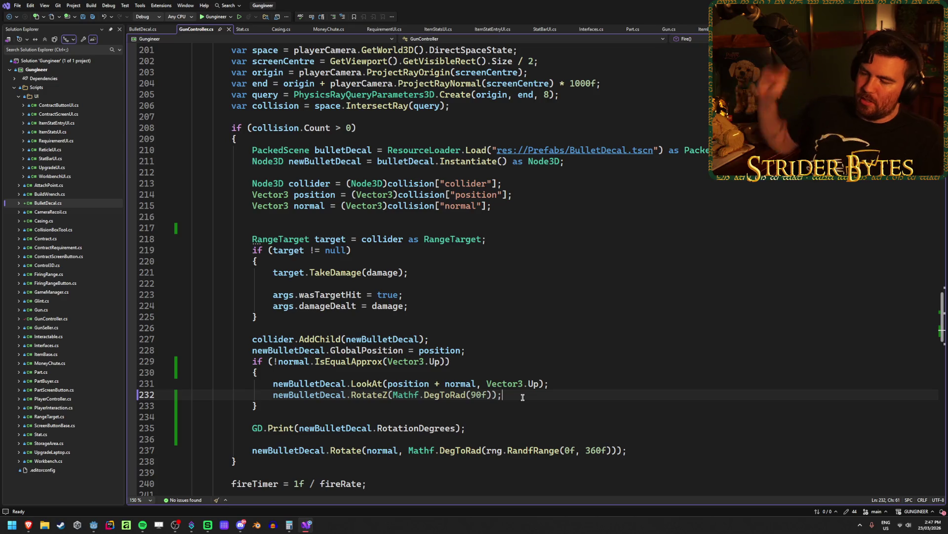
pyautogui.hotkey('alt', 'Tab')
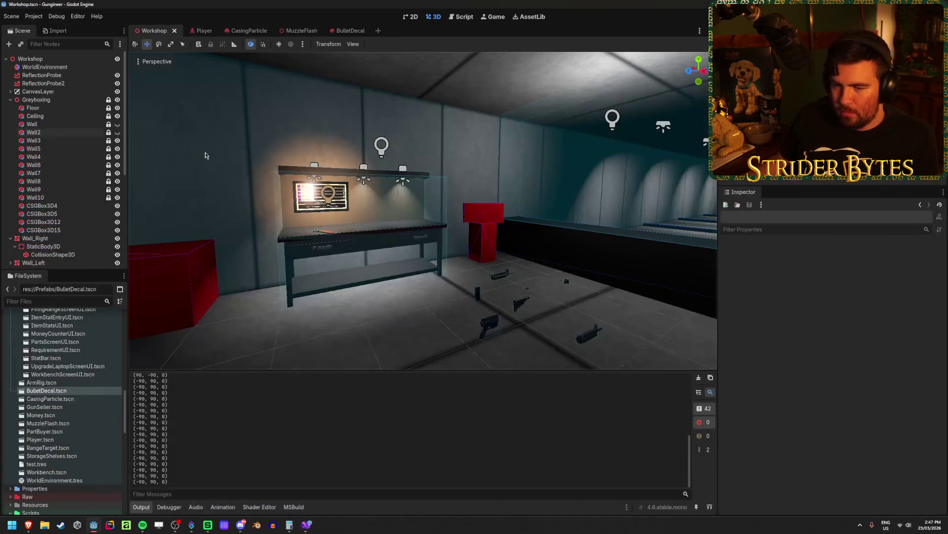
# Slide the BulletDecal along X onto the workbench wall near -7.0, 1.999, 1.717 and frame it
pyautogui.scroll(-5, 106, 161)
pyautogui.click(36, 261)
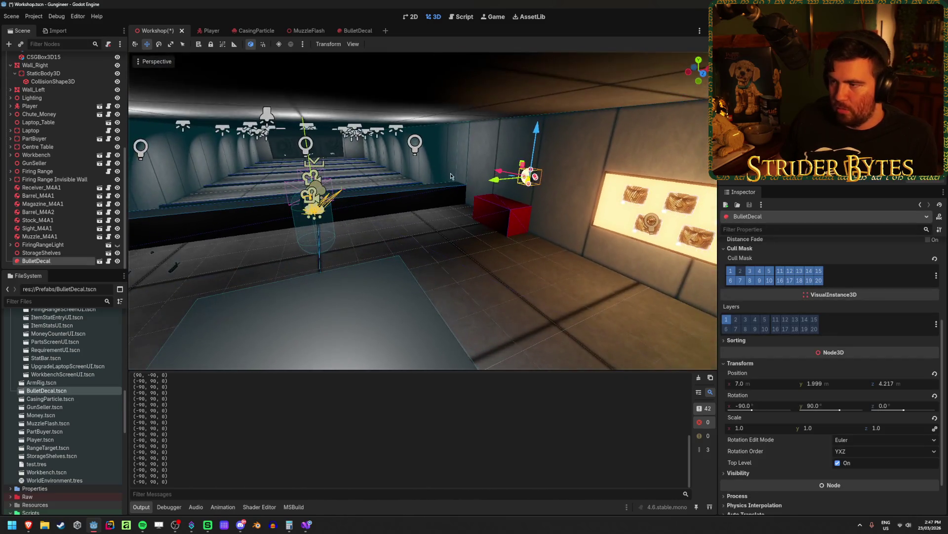
pyautogui.moveTo(474, 182); pyautogui.dragTo(256, 244)
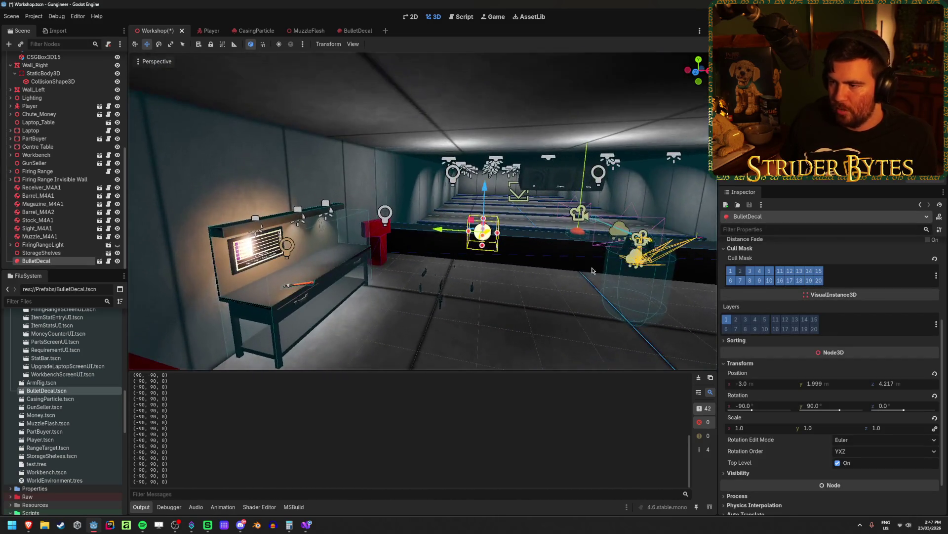
pyautogui.moveTo(442, 234); pyautogui.dragTo(244, 220)
pyautogui.press('f')
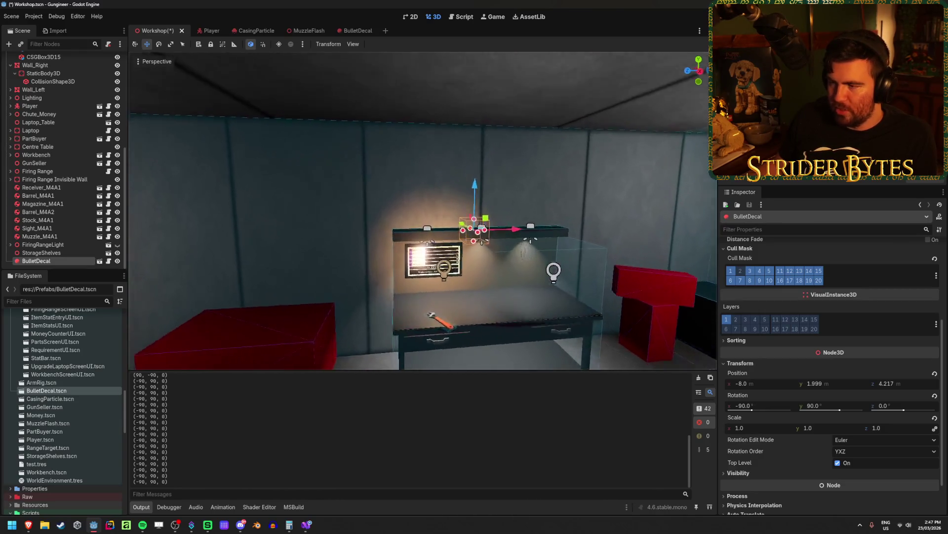
pyautogui.moveTo(445, 232)
pyautogui.mouseDown()
pyautogui.moveTo(399, 225)
pyautogui.moveTo(410, 260)
pyautogui.moveTo(586, 310)
pyautogui.mouseUp()
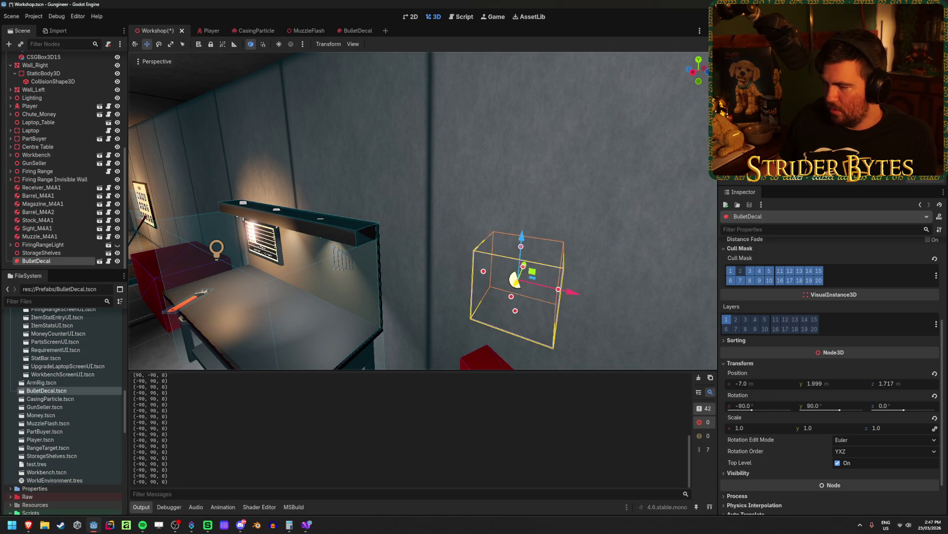
pyautogui.press('f')
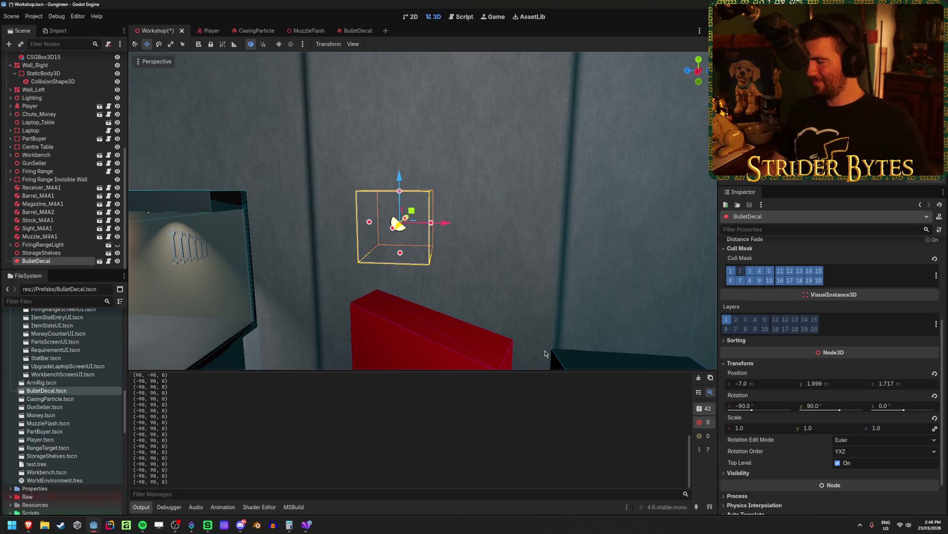
# Try BulletDecal rotations on the wall: zero X and Y, then set Y to 90 and scrub angles
pyautogui.click(767, 406)
pyautogui.write('0')
pyautogui.press('Tab')
pyautogui.write('0')
pyautogui.press('Tab')
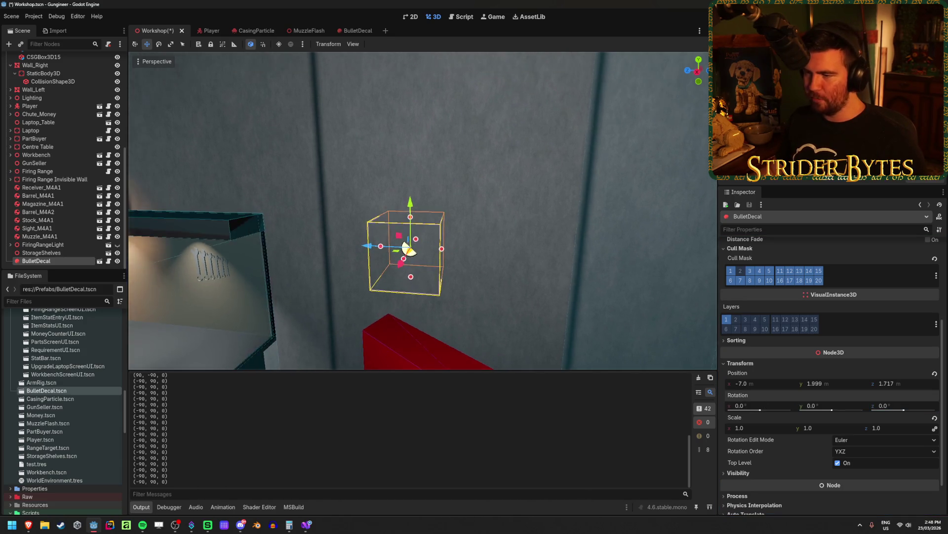
pyautogui.moveTo(812, 410); pyautogui.dragTo(786, 410)
pyautogui.click(832, 404)
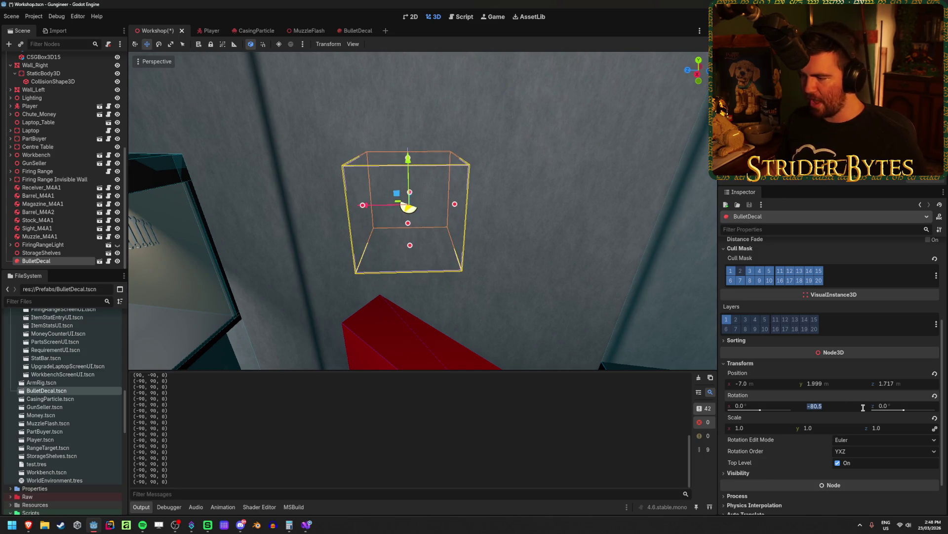
pyautogui.write('90')
pyautogui.press('Return')
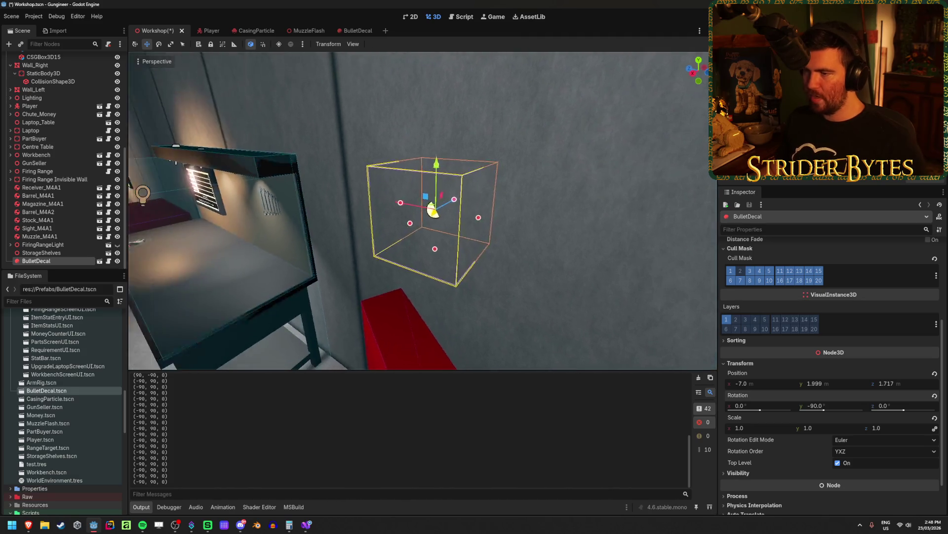
pyautogui.moveTo(876, 405)
pyautogui.mouseDown()
pyautogui.moveTo(911, 405)
pyautogui.moveTo(786, 417)
pyautogui.moveTo(716, 406)
pyautogui.mouseUp()
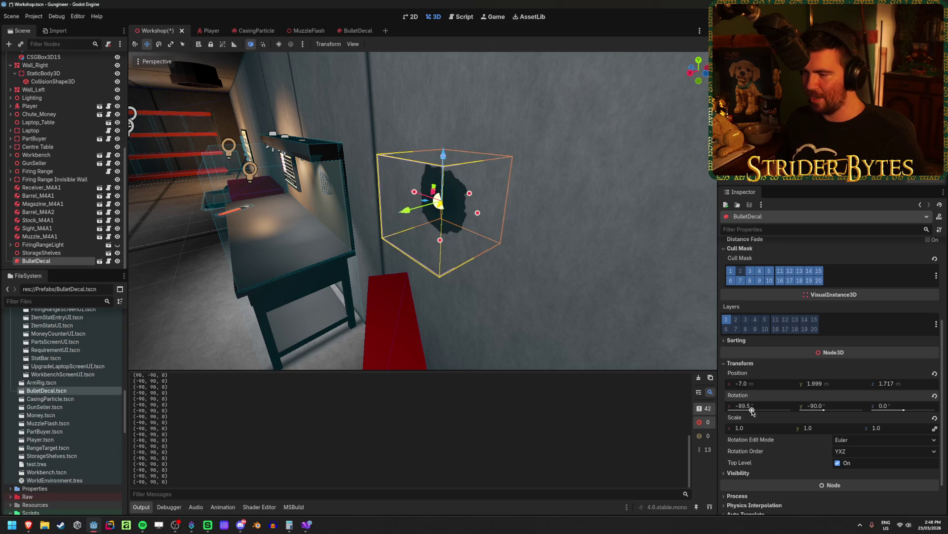
# Undo the test tilts and set Y back to 0, leaving the decal rotation at 0, 0, 0
pyautogui.hotkey('ctrl', 'z')
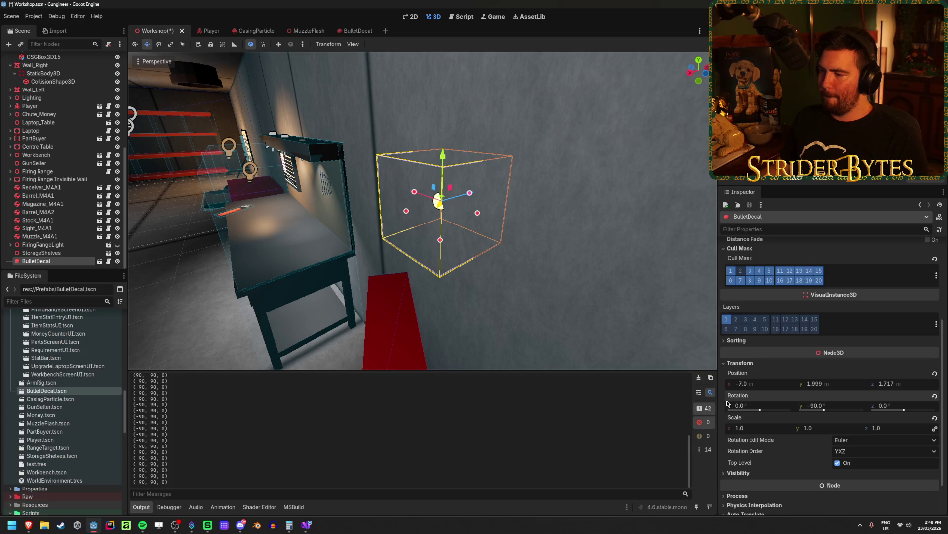
pyautogui.moveTo(743, 408); pyautogui.dragTo(699, 408)
pyautogui.hotkey('ctrl', 'z')
pyautogui.click(829, 405)
pyautogui.write('0')
pyautogui.press('Return')
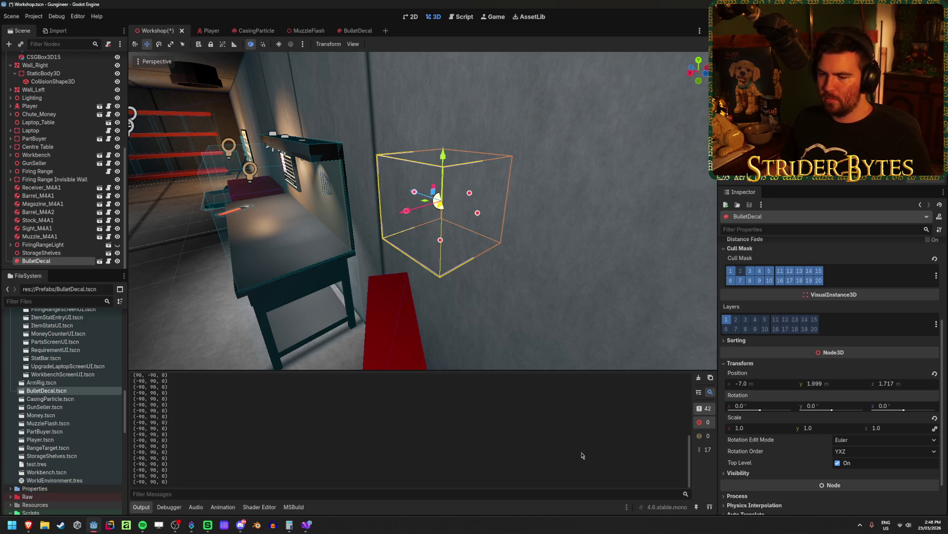
pyautogui.click(308, 526)
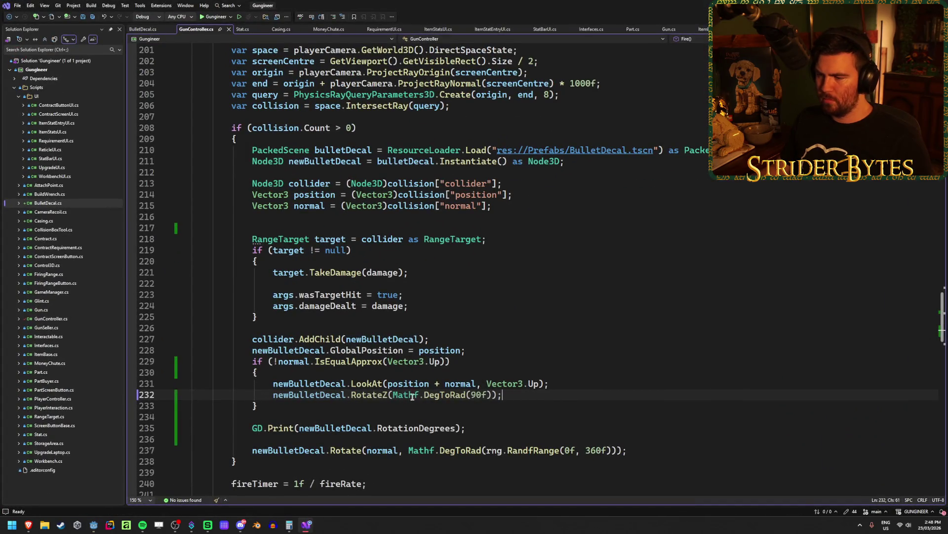
# Change line 232 to RotateX(Mathf.DegToRad(-90f)) and save the script
pyautogui.press('BackSpace')
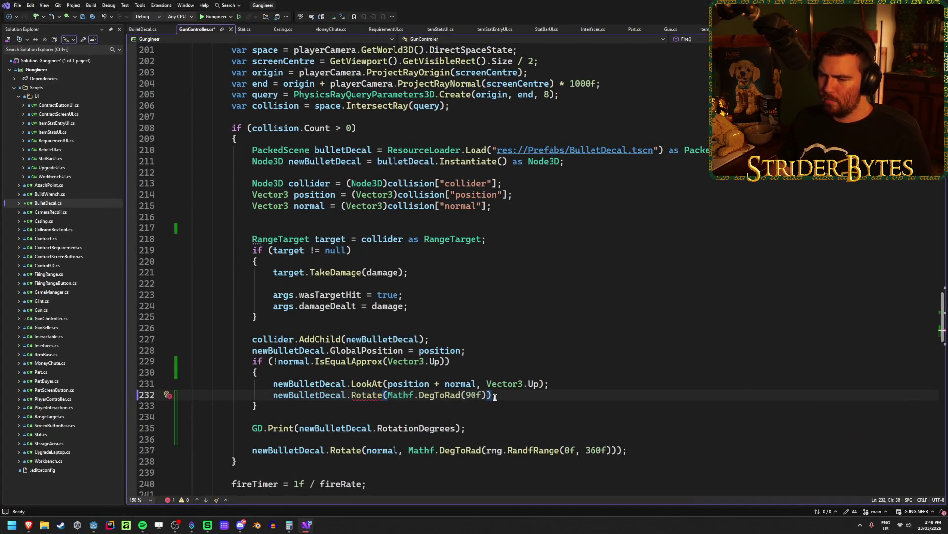
pyautogui.write('X')
pyautogui.click(471, 394)
pyautogui.hotkey('ctrl', 's')
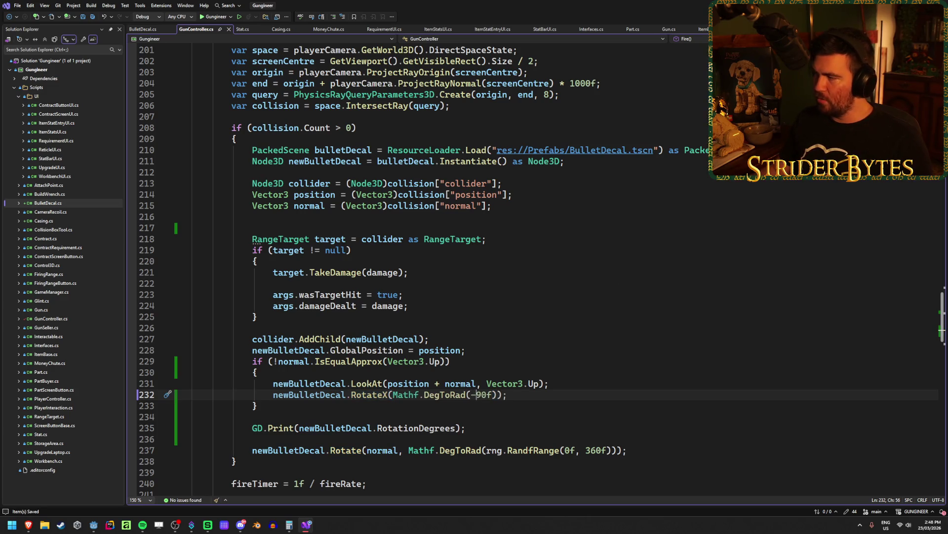
# Test-rotate the decal in Godot, then delete the test BulletDecal node and save the Workshop scene
pyautogui.hotkey('alt', 'Tab')
pyautogui.scroll(-5, 539, 270)
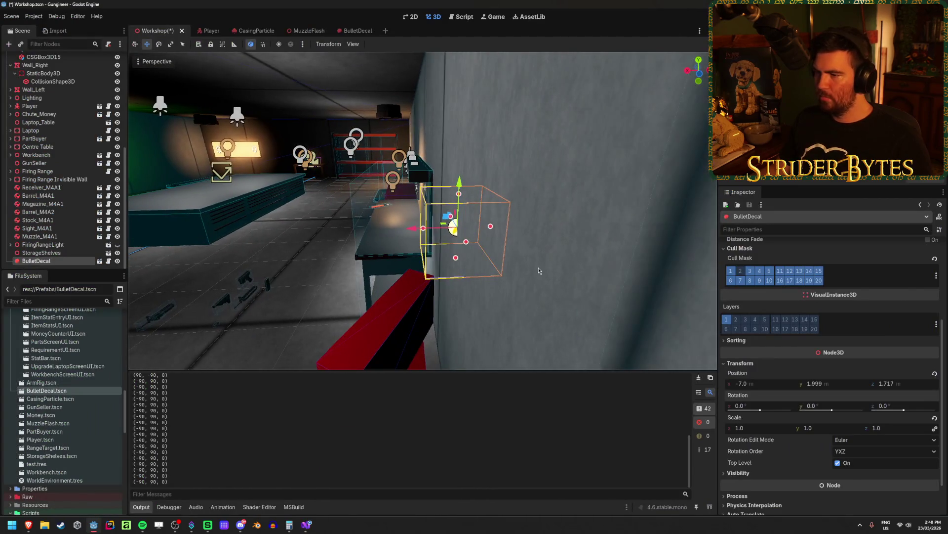
pyautogui.moveTo(832, 410); pyautogui.dragTo(839, 412)
pyautogui.press('Return')
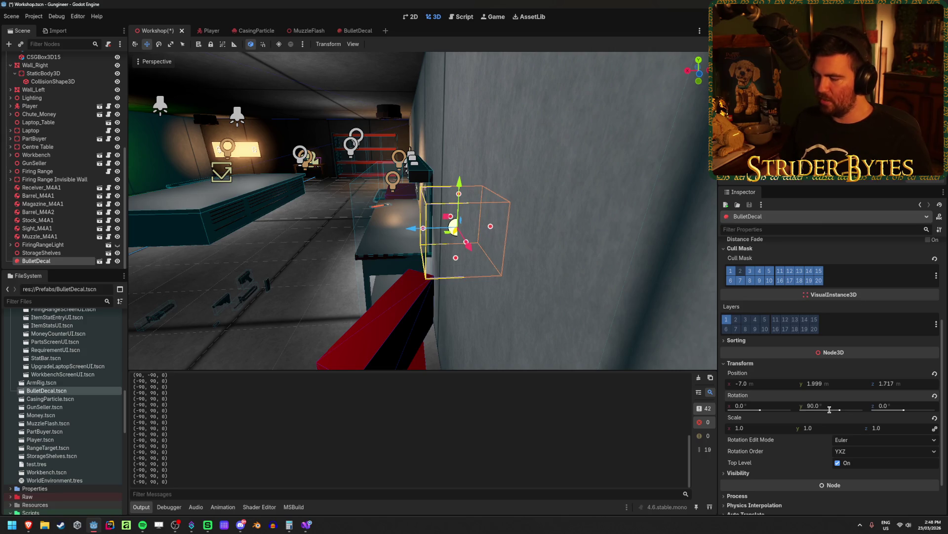
pyautogui.write('0')
pyautogui.press('Return')
pyautogui.hotkey('ctrl', 'z')
pyautogui.hotkey('ctrl', 'z')
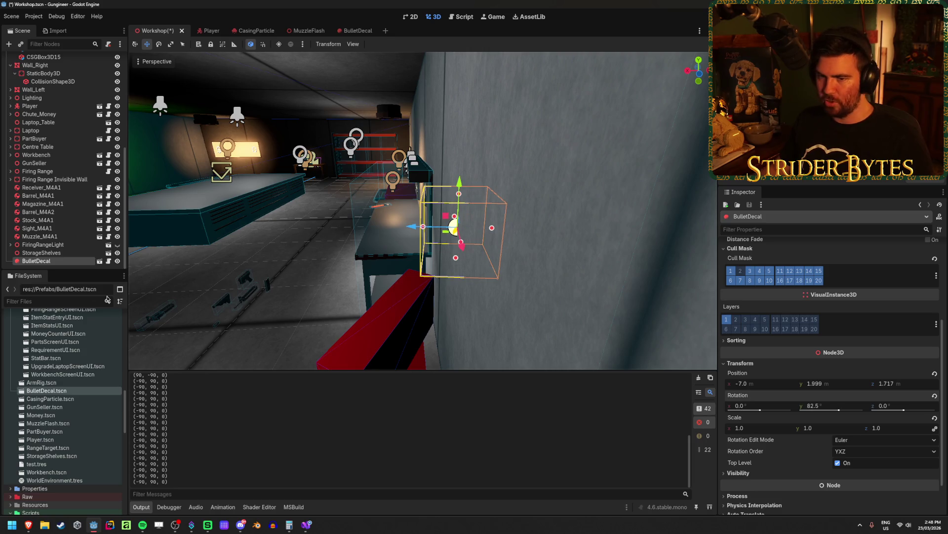
pyautogui.click(51, 261)
pyautogui.press('Delete')
pyautogui.press('Return')
pyautogui.hotkey('ctrl', 's')
pyautogui.click(307, 526)
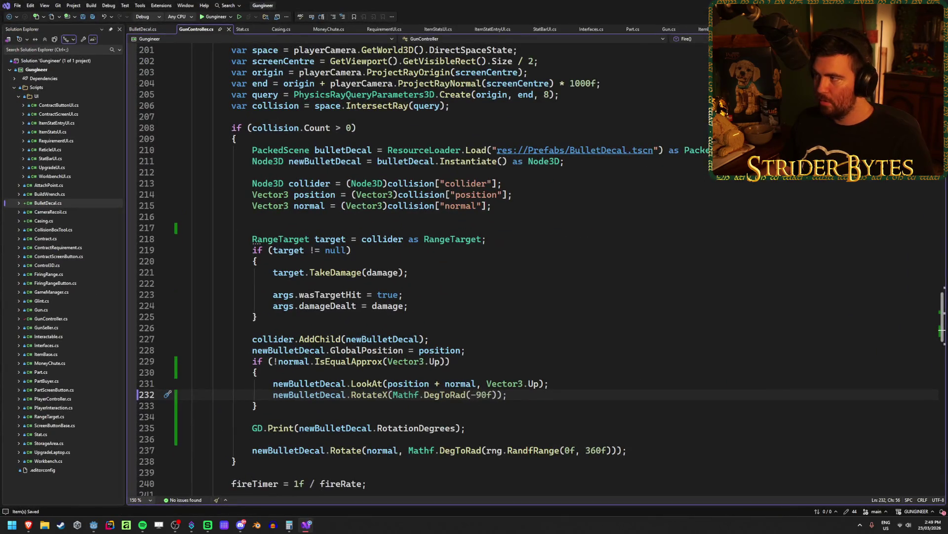
pyautogui.hotkey('alt', 'Tab')
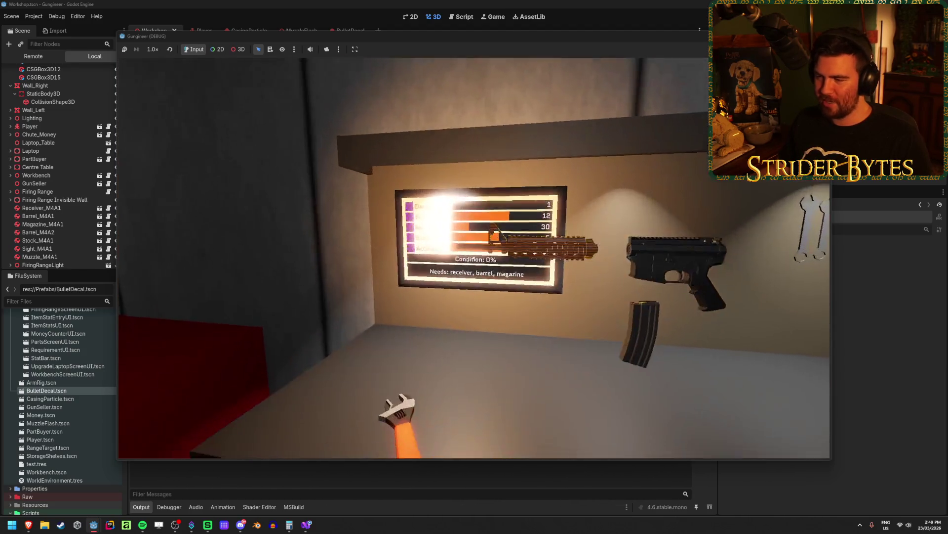
# Test-fire the rifle, then comment out the extra X rotation line and rerun the game
pyautogui.press('e')
pyautogui.click(474, 258)
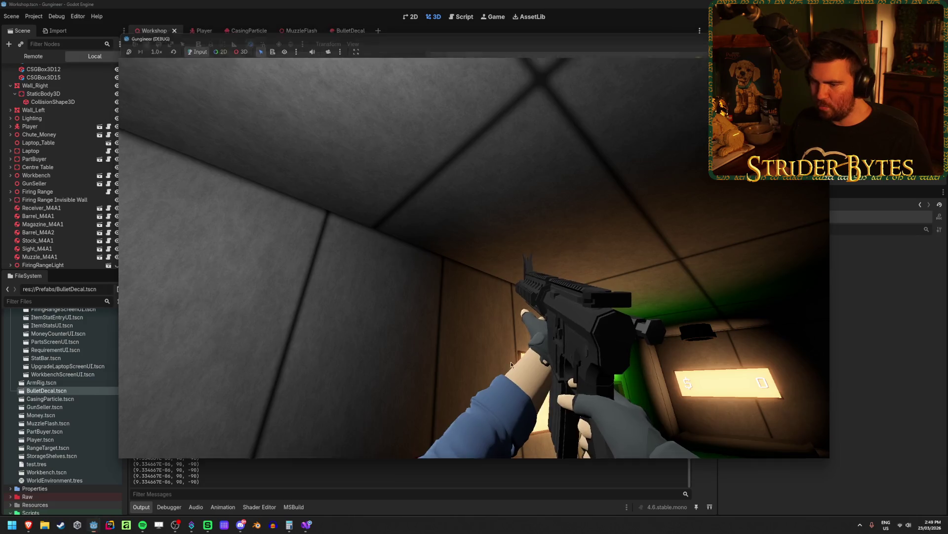
pyautogui.press('F8')
pyautogui.hotkey('alt', 'Tab')
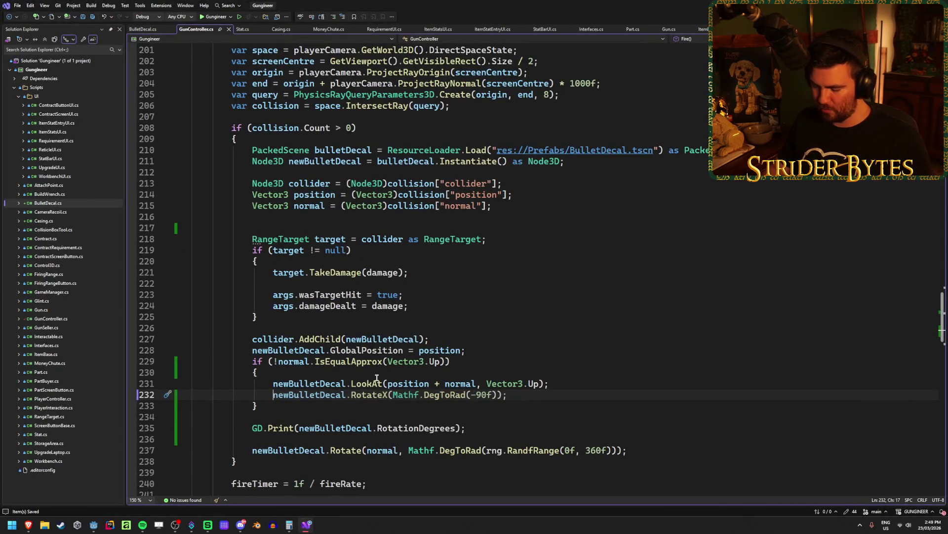
pyautogui.hotkey('alt', 'Tab')
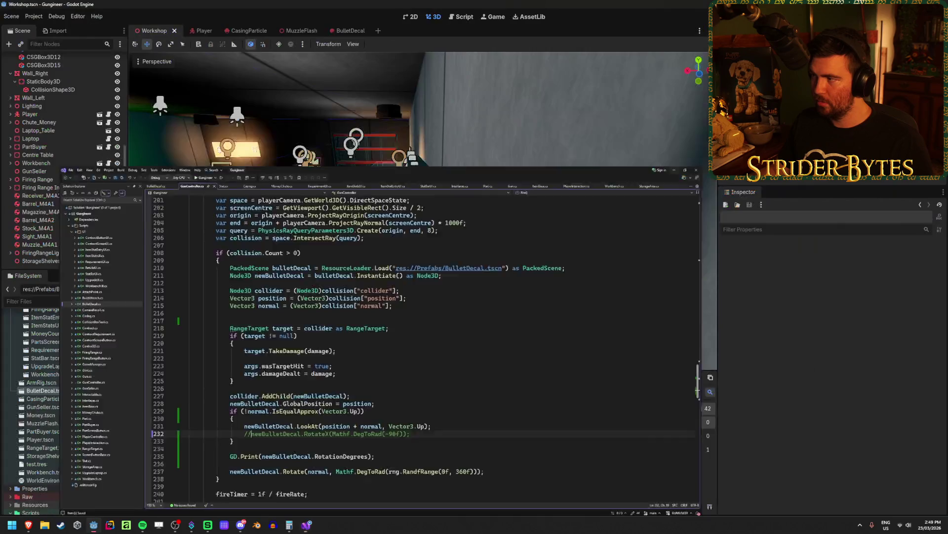
pyautogui.press('F5')
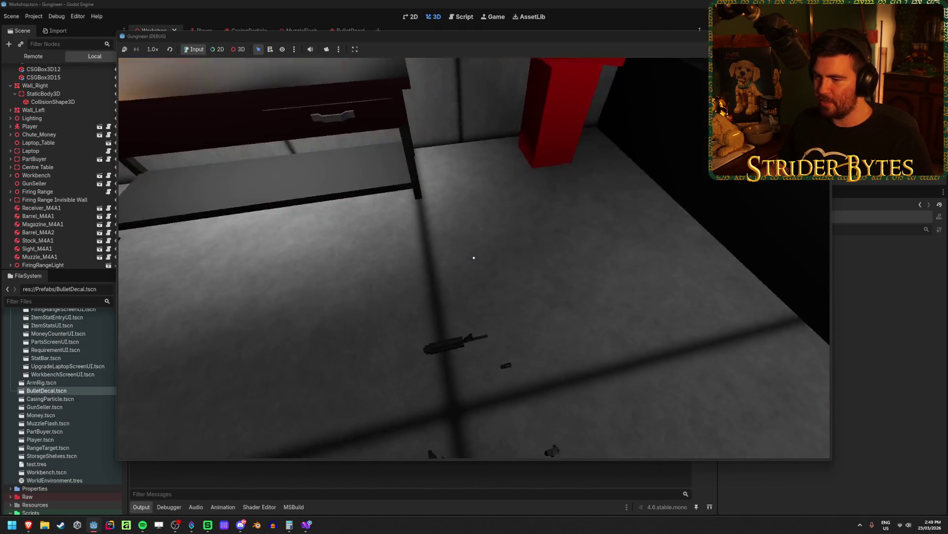
# Pick up the rifle and fire bullet holes into the floor and wall, then stop the game
pyautogui.press('e')
pyautogui.click(474, 257)
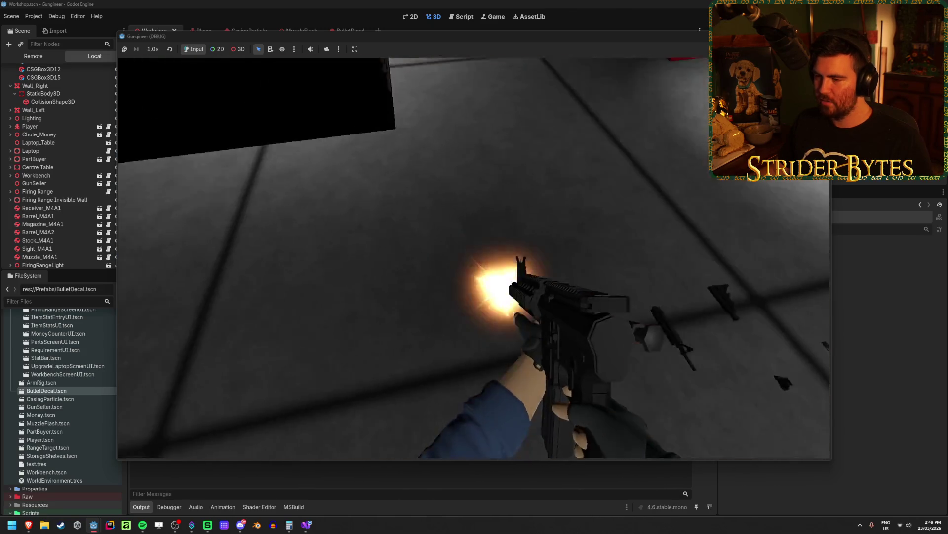
pyautogui.click(475, 258)
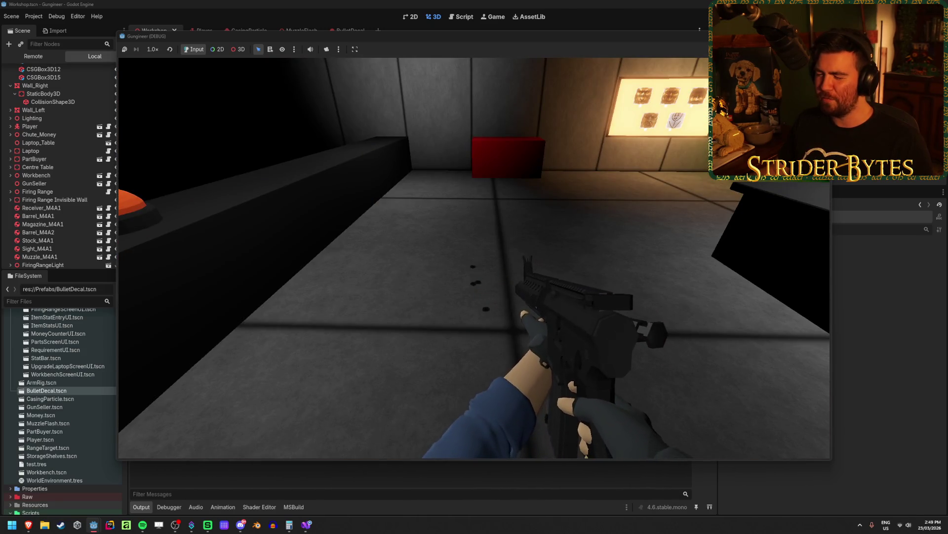
pyautogui.click(474, 258)
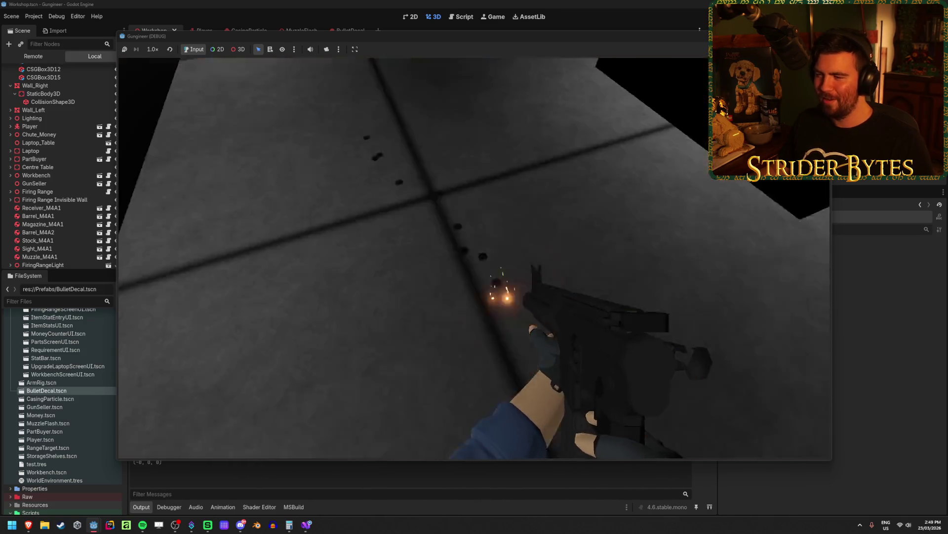
pyautogui.click(475, 258)
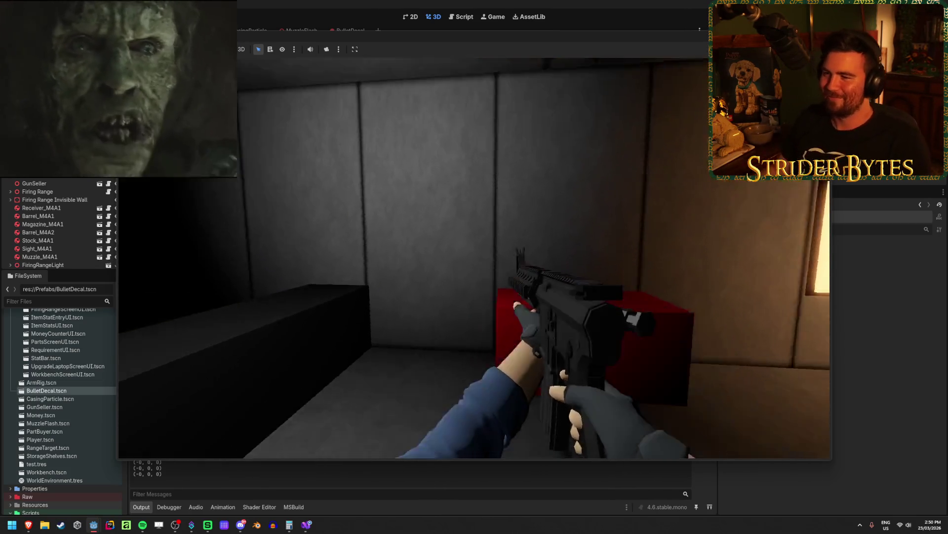
pyautogui.click(475, 258)
pyautogui.click(474, 261)
pyautogui.click(475, 261)
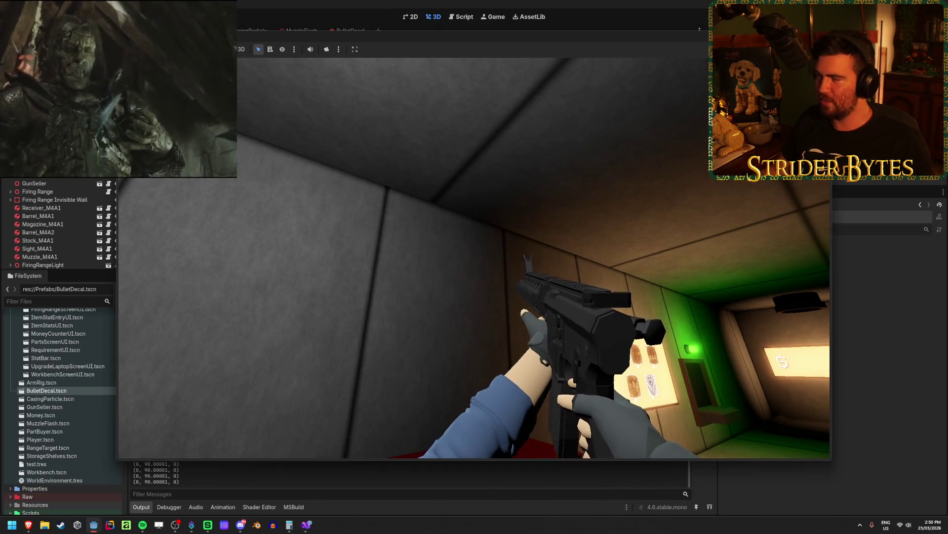
pyautogui.press('F8')
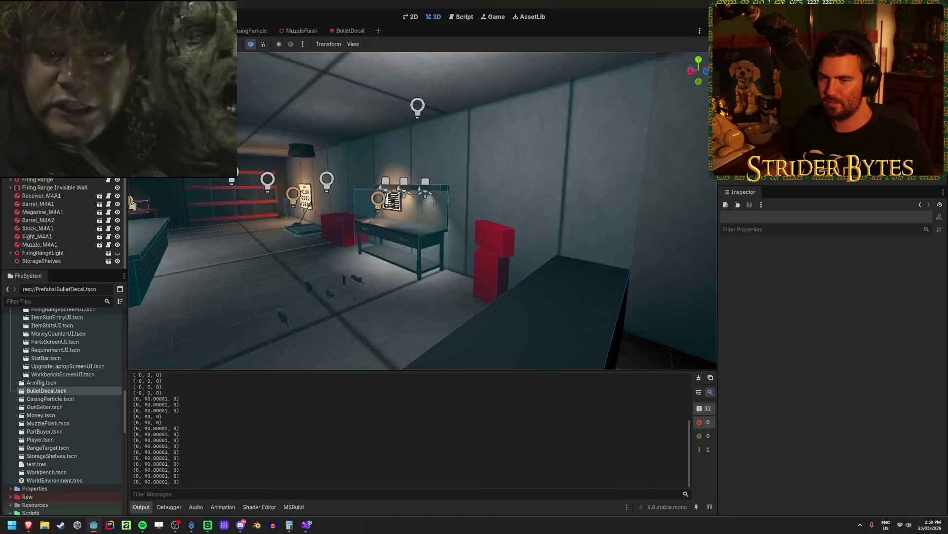
# Drag a BulletDecal.tscn instance into the scene and set its Y rotation to 90
pyautogui.scroll(5, 58, 249)
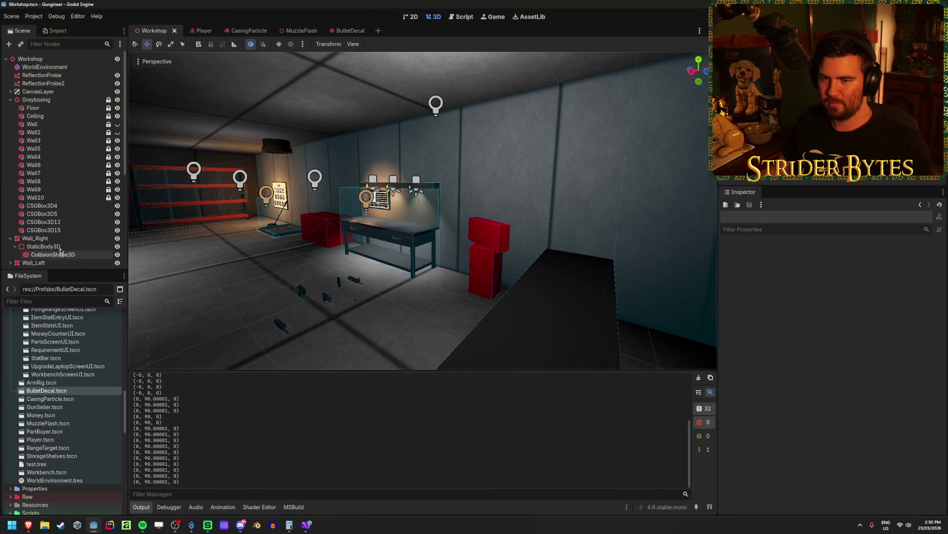
pyautogui.scroll(-5, 60, 250)
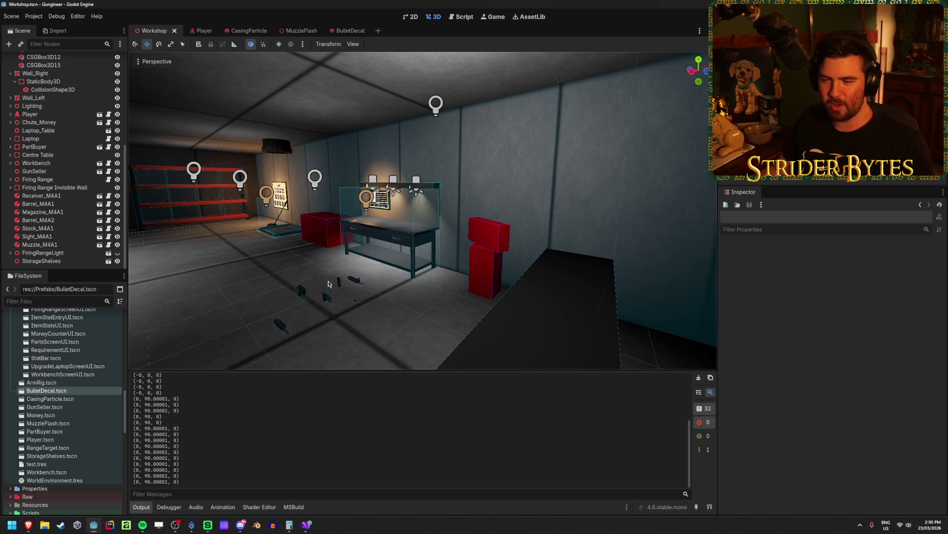
pyautogui.moveTo(129, 208); pyautogui.dragTo(59, 261)
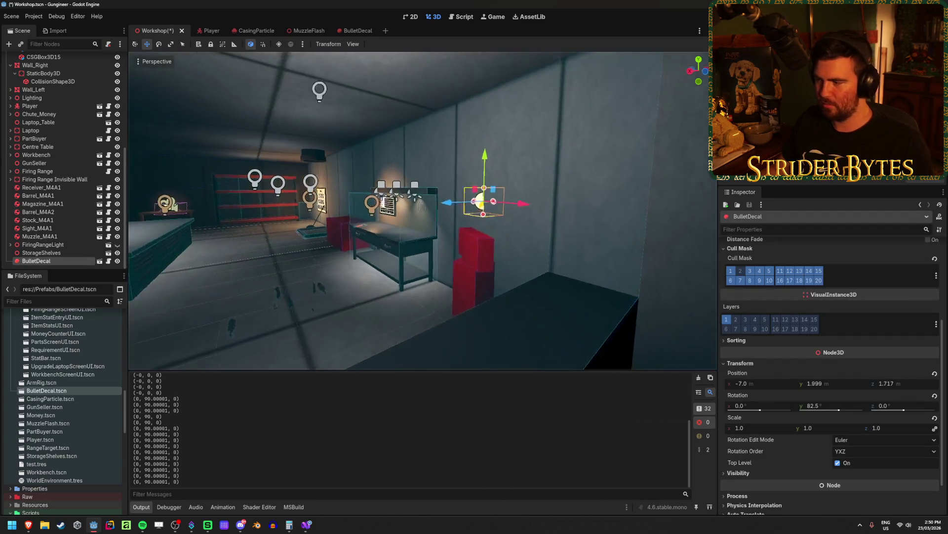
pyautogui.click(814, 406)
pyautogui.write('90')
pyautogui.press('Return')
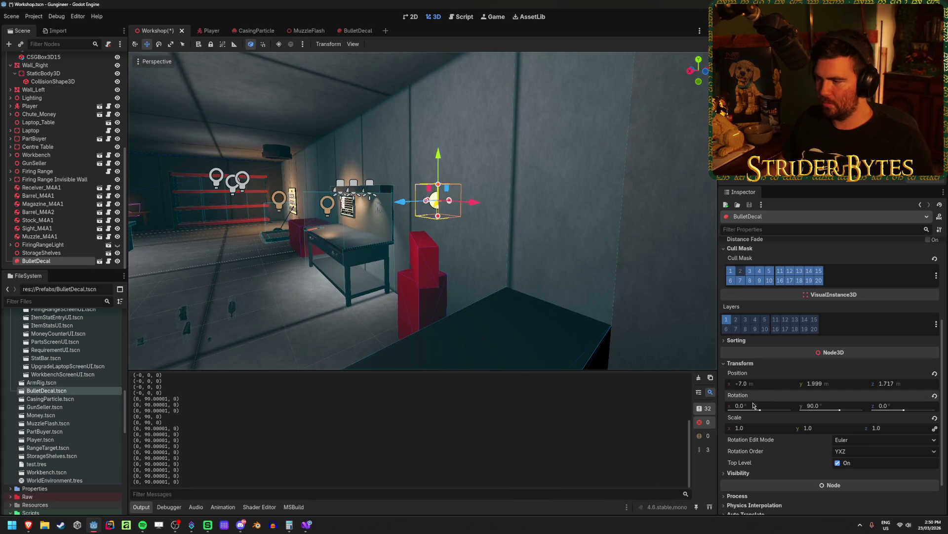
# Tilt the decal to about -90 on X, then undo it back to 0
pyautogui.moveTo(741, 408); pyautogui.dragTo(701, 408)
pyautogui.hotkey('ctrl', 'z')
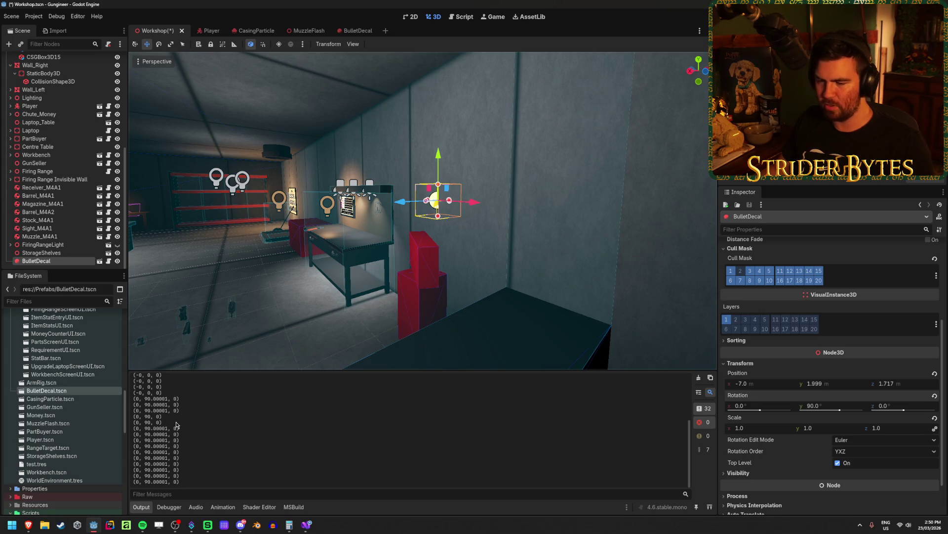
pyautogui.click(306, 529)
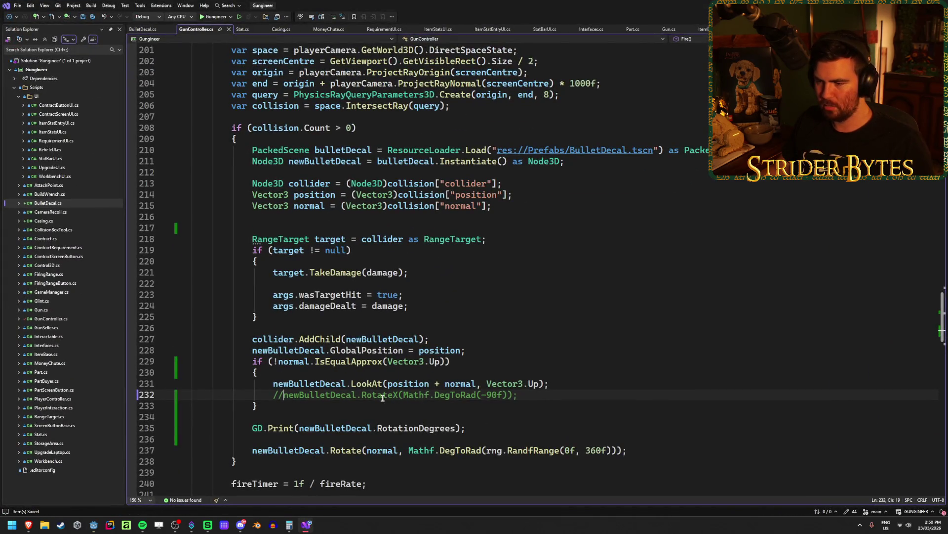
# Uncomment the RotateX(Mathf.DegToRad(-90f)) line 232 with Ctrl+K, U
pyautogui.hotkey('ctrl', 'k')
pyautogui.hotkey('ctrl', 'u')
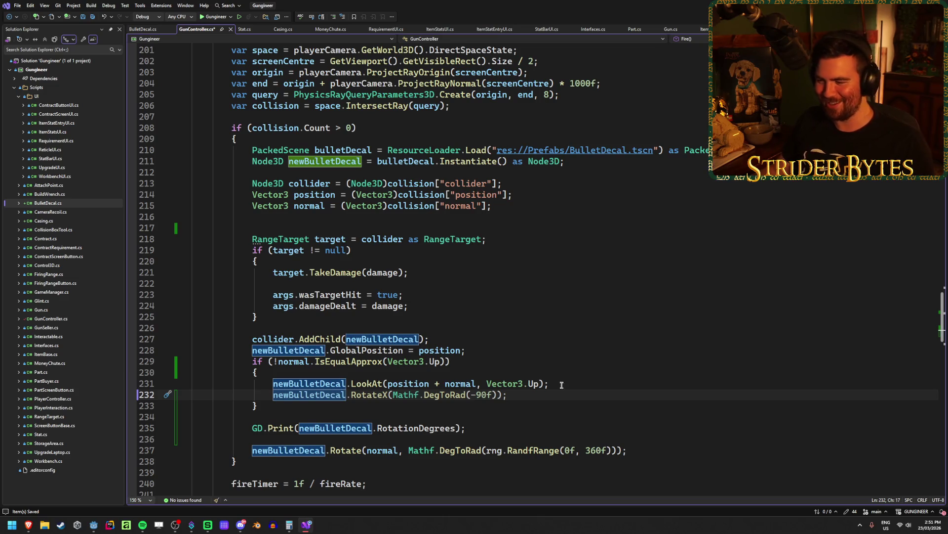
pyautogui.click(539, 391)
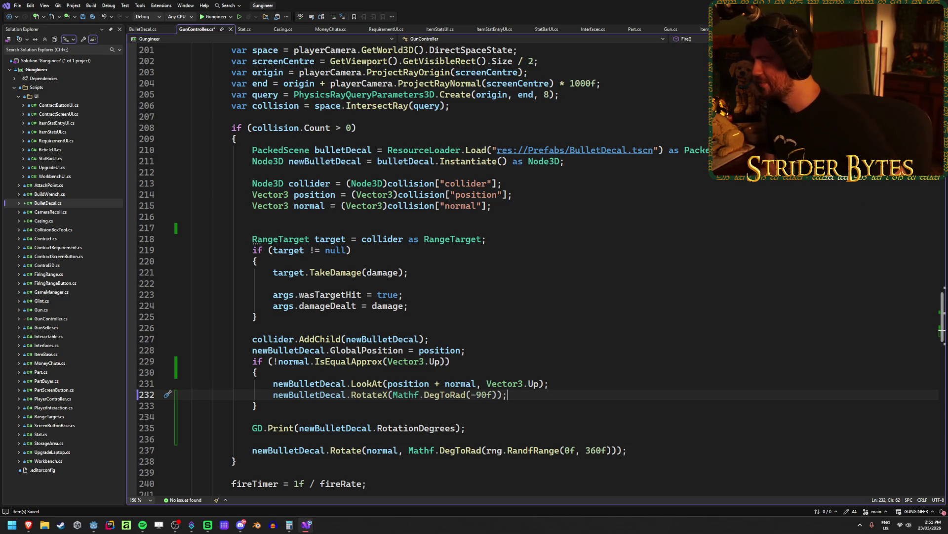
pyautogui.click(522, 399)
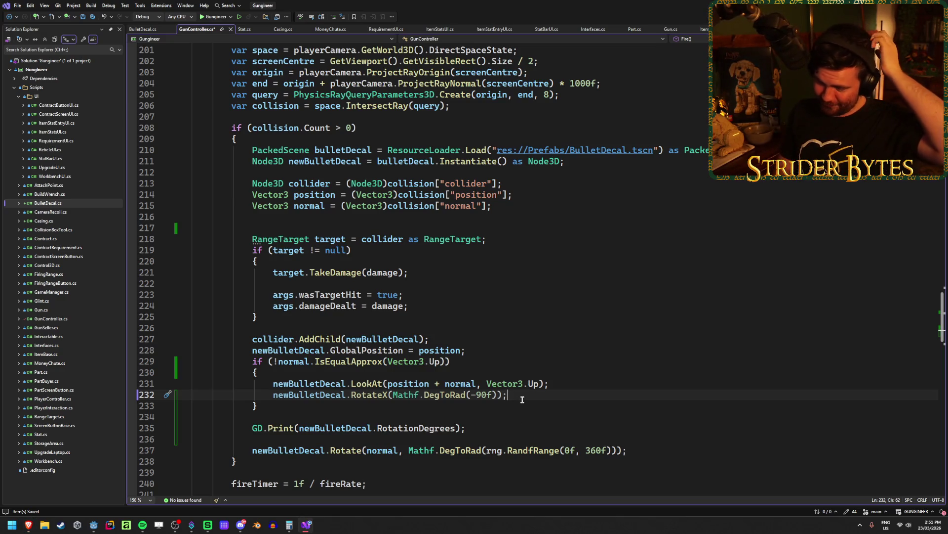
pyautogui.click(557, 386)
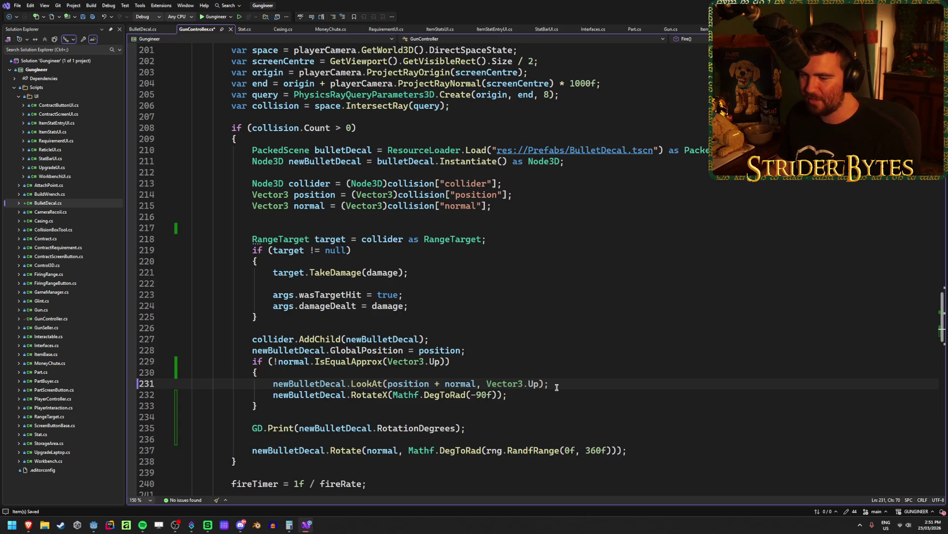
pyautogui.click(542, 397)
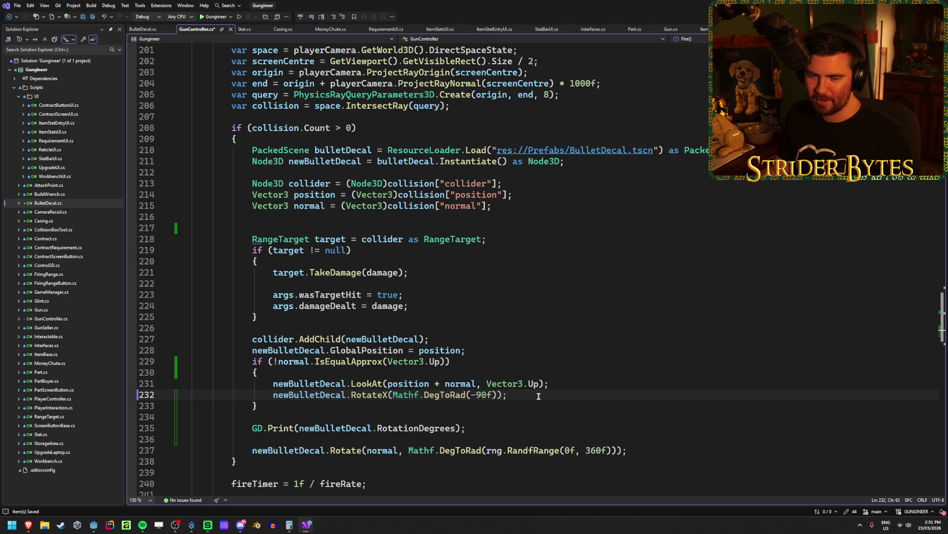
# Delete "X(Mathf.DegToRad(-90f));" so line 232 reads just newBulletDecal.Rotate
pyautogui.hotkey('shift', 'Home')
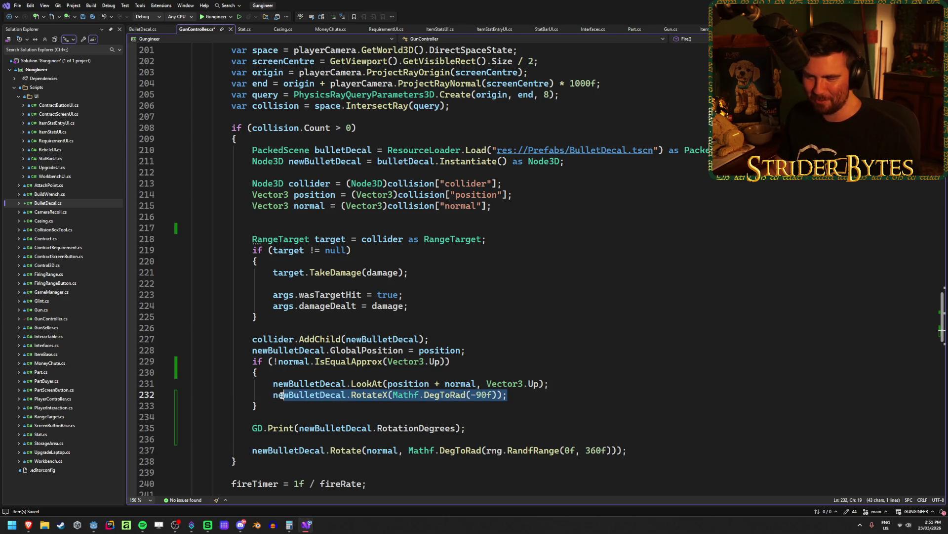
pyautogui.click(538, 396)
pyautogui.moveTo(539, 396); pyautogui.dragTo(352, 394)
pyautogui.press('Delete')
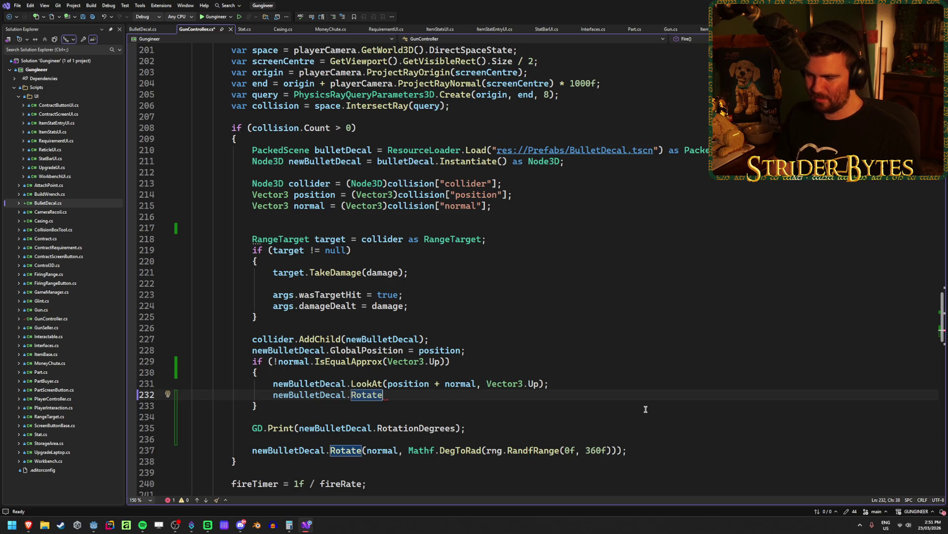
# Begin the Rotate call on line 232 with newBulletDecal.Basis as the axis argument
pyautogui.write('(')
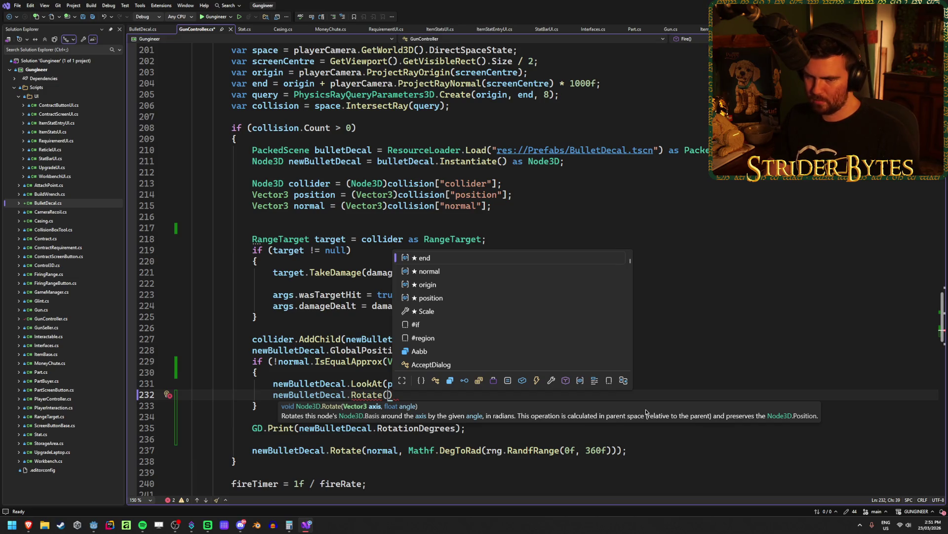
pyautogui.write('Basis')
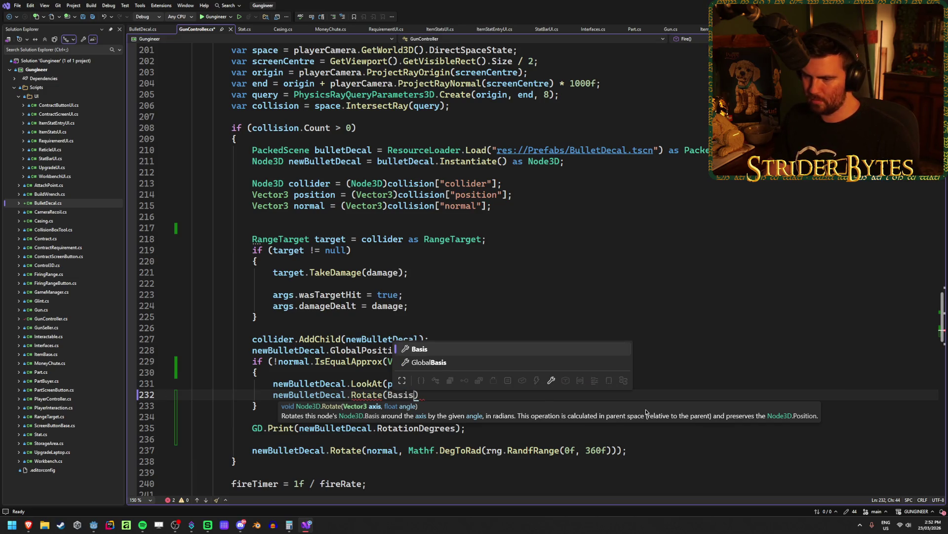
pyautogui.press('BackSpace')
pyautogui.press('BackSpace')
pyautogui.press('BackSpace')
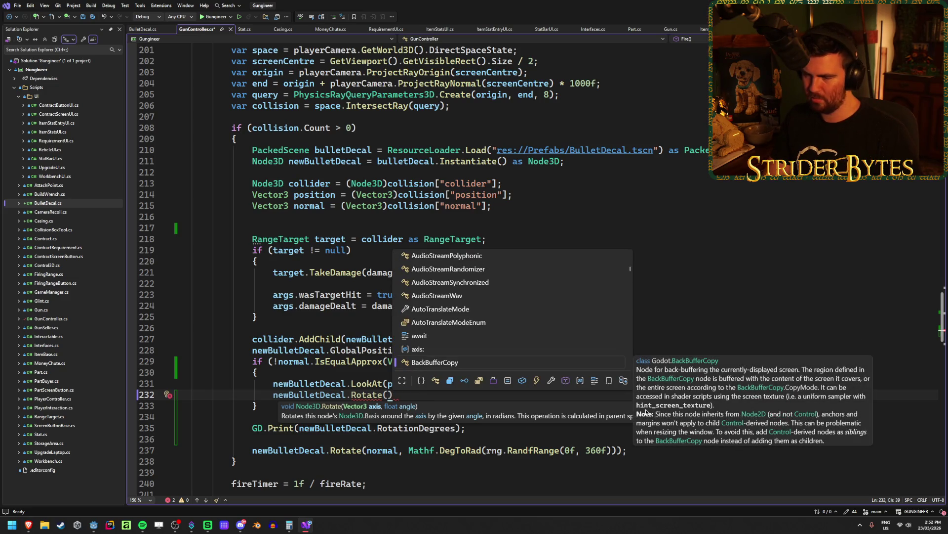
pyautogui.write('newBu')
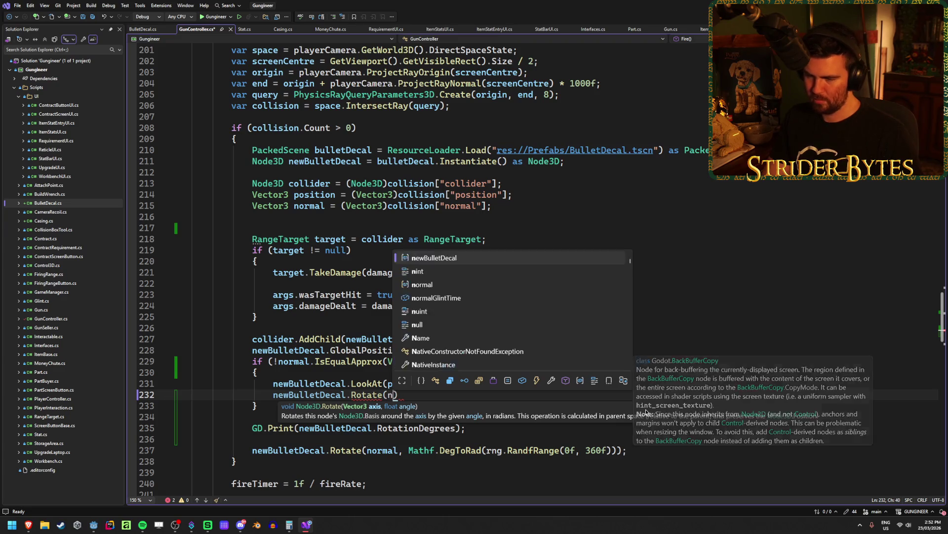
pyautogui.press('Tab')
pyautogui.write('.Bas')
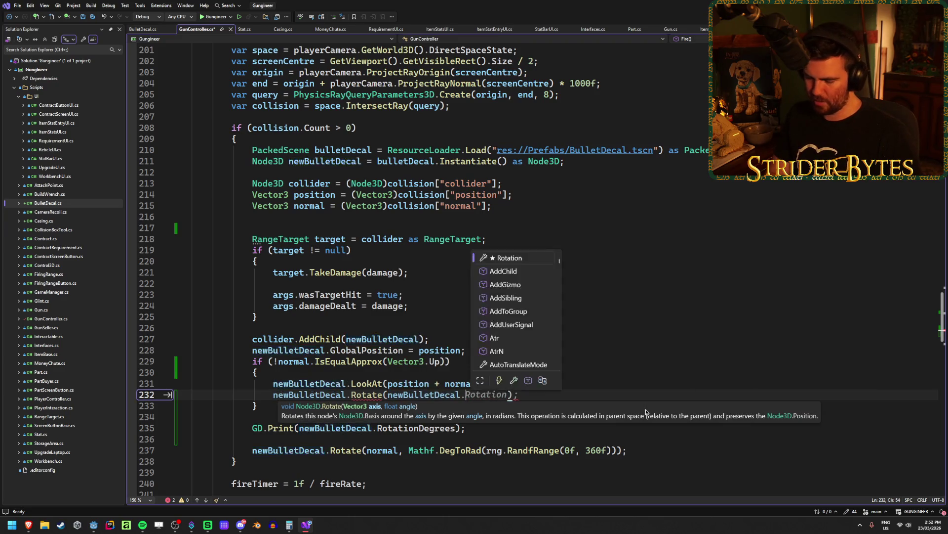
pyautogui.press('Tab')
pyautogui.write('.')
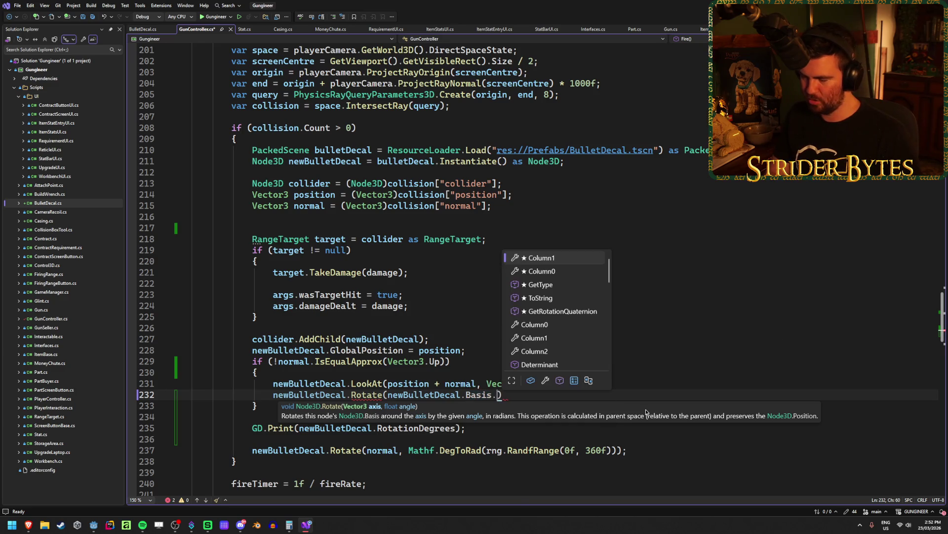
# Complete it as Rotate(newBulletDecal.Basis.X, Mathf.DegToRad(-90f)); and save the script
pyautogui.scroll(-5, 588, 306)
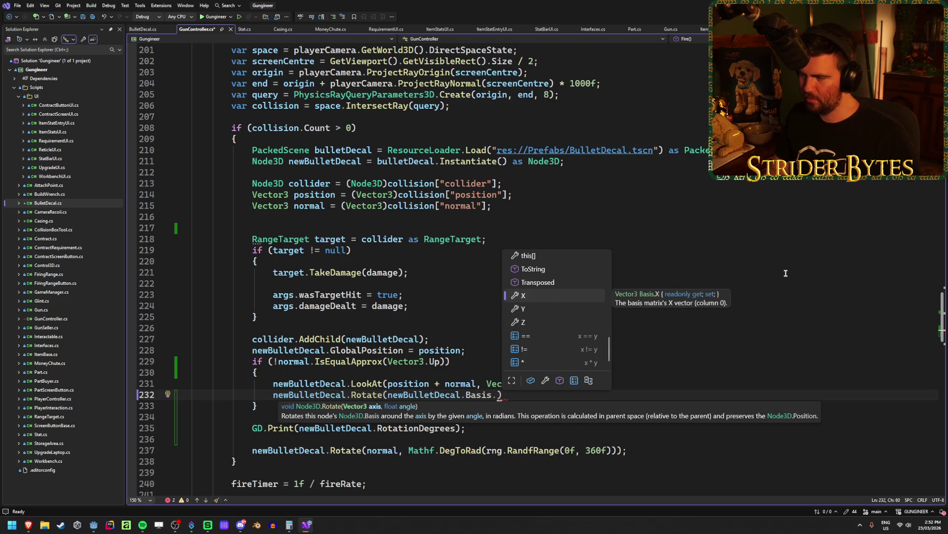
pyautogui.press('Down')
pyautogui.press('Up')
pyautogui.press('Tab')
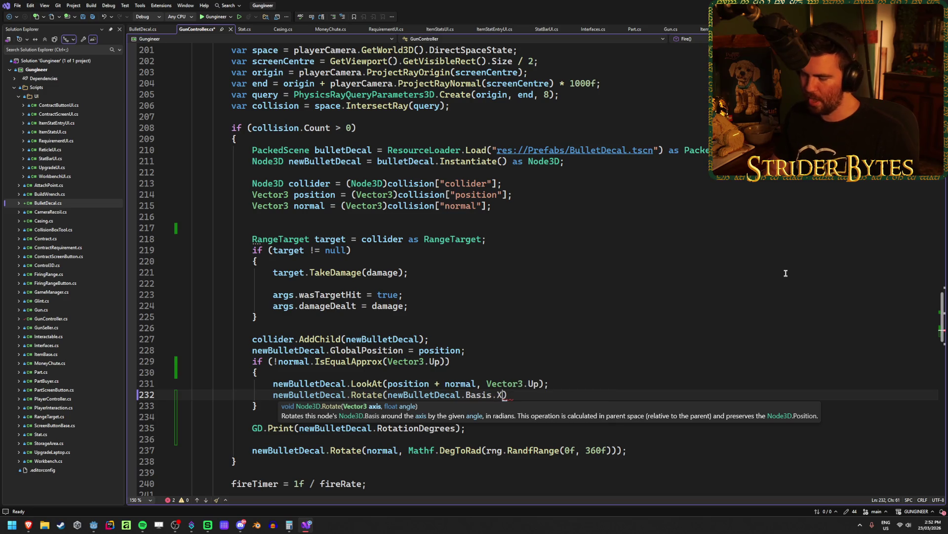
pyautogui.write(', Mathf.')
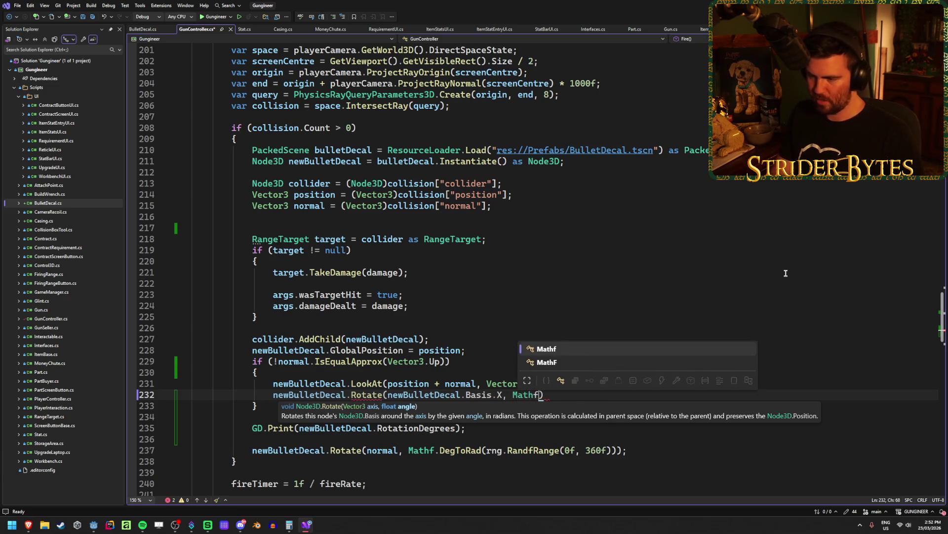
pyautogui.write('Deg')
pyautogui.press('Tab')
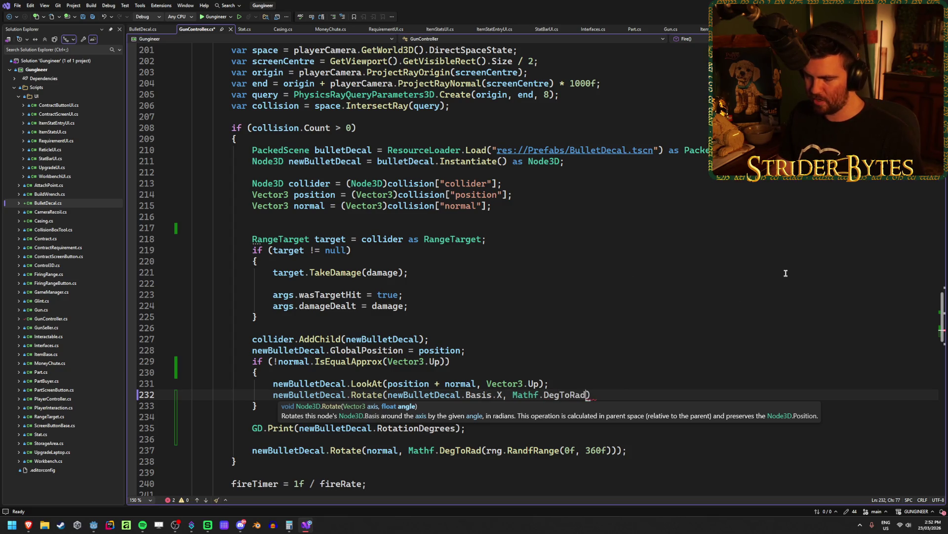
pyautogui.write('(')
pyautogui.write('-90f')
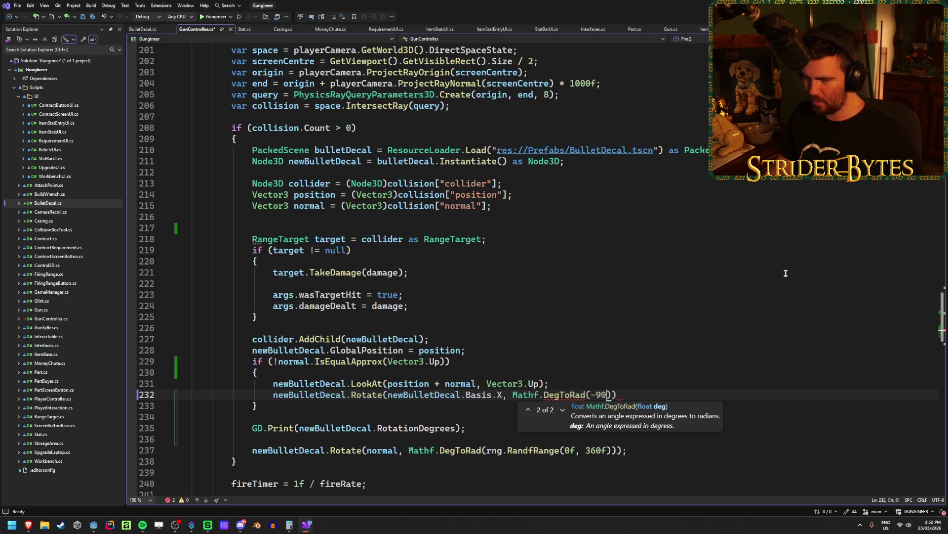
pyautogui.write('));')
pyautogui.hotkey('ctrl', 's')
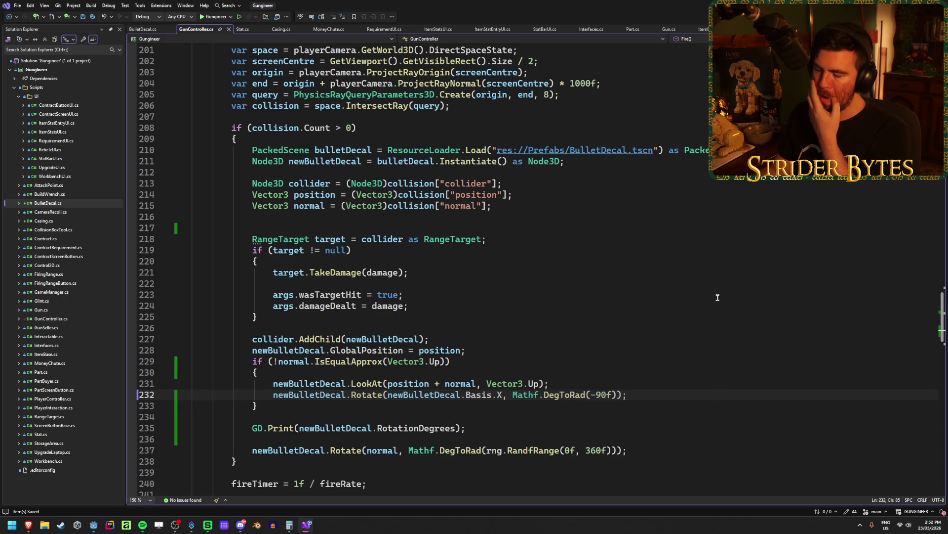
# Comment out the random-spin line 237 with //, save, and return to Godot
pyautogui.click(255, 451)
pyautogui.write('//')
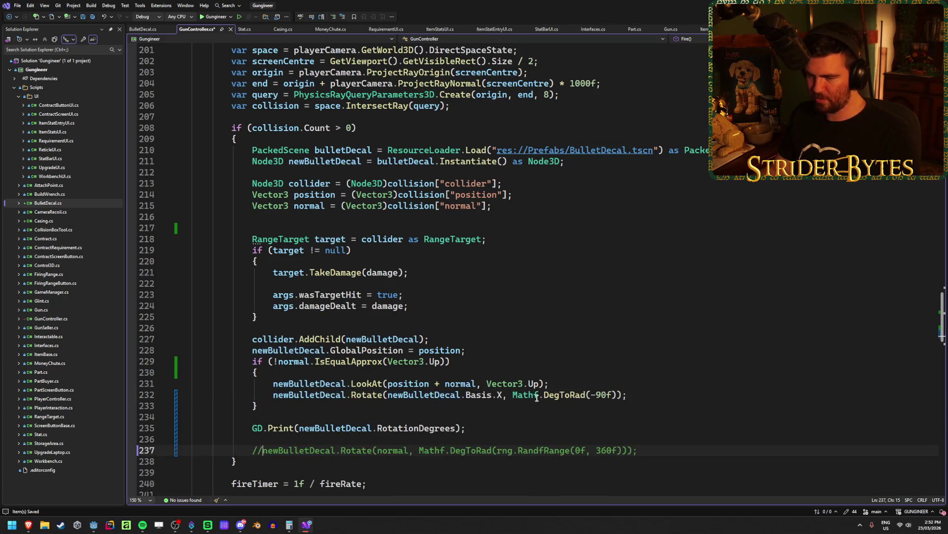
pyautogui.hotkey('ctrl', 's')
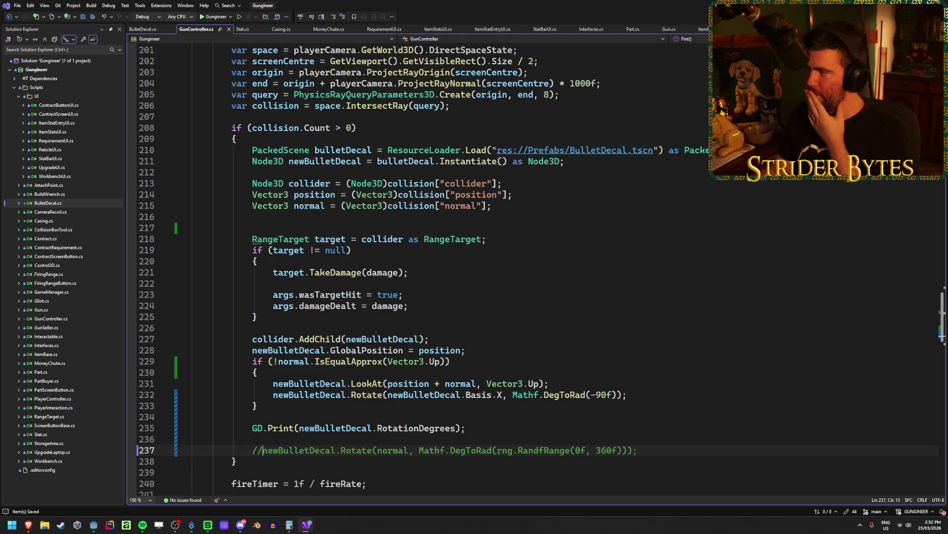
pyautogui.hotkey('alt', 'Tab')
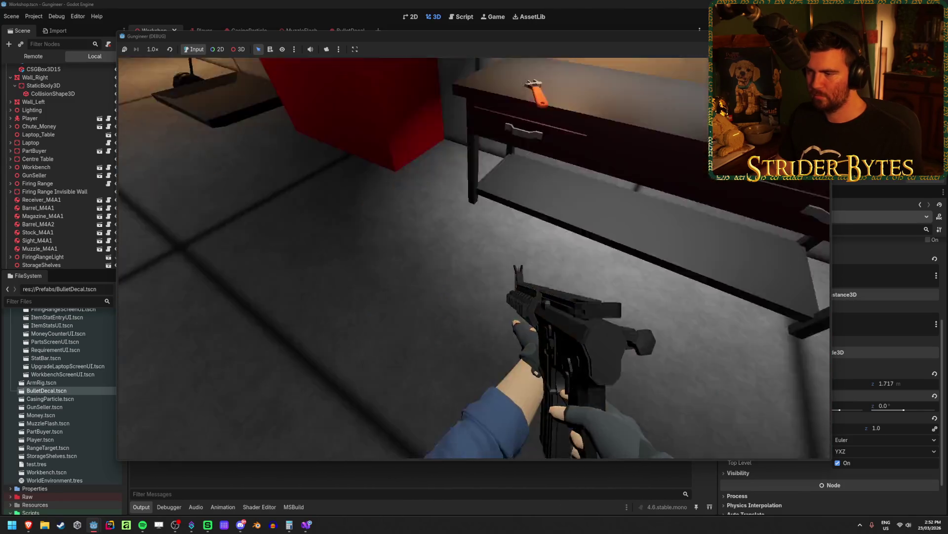
# Shoot the range wall, laptop, ceiling, table and floor to inspect the tilted decals
pyautogui.click(474, 258)
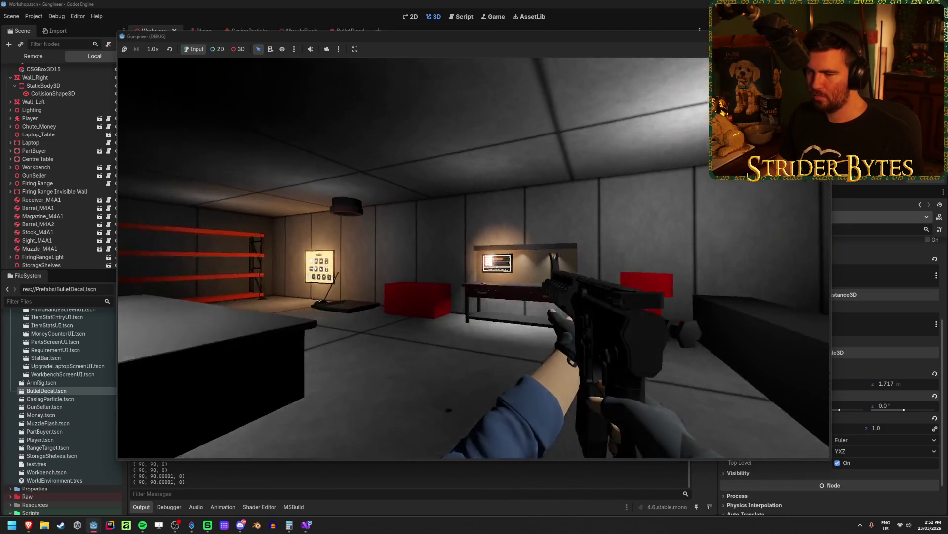
pyautogui.click(475, 258)
pyautogui.click(474, 258)
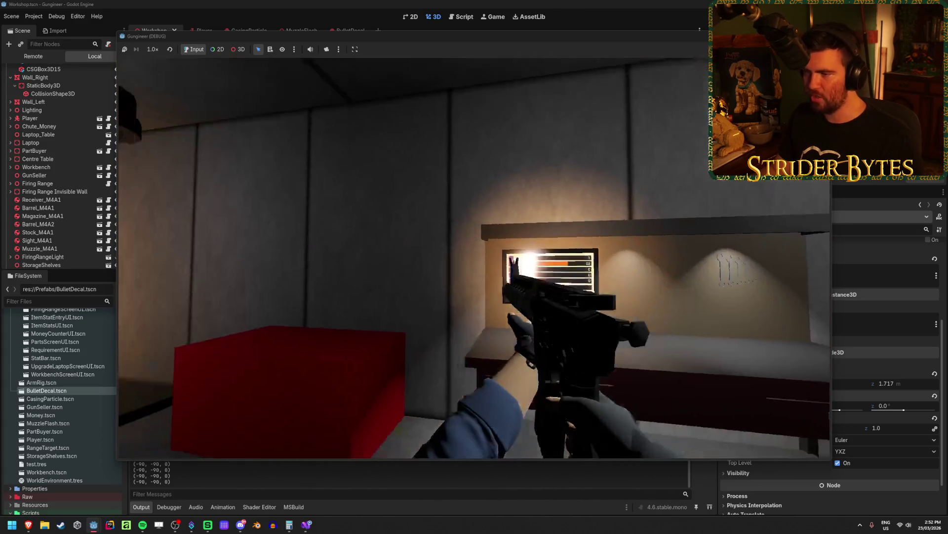
pyautogui.click(474, 257)
pyautogui.click(474, 258)
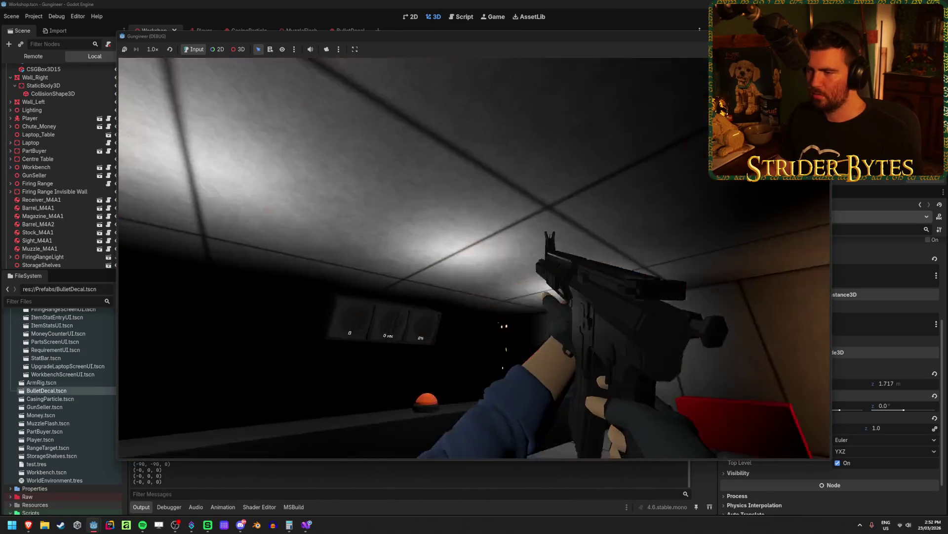
pyautogui.click(475, 258)
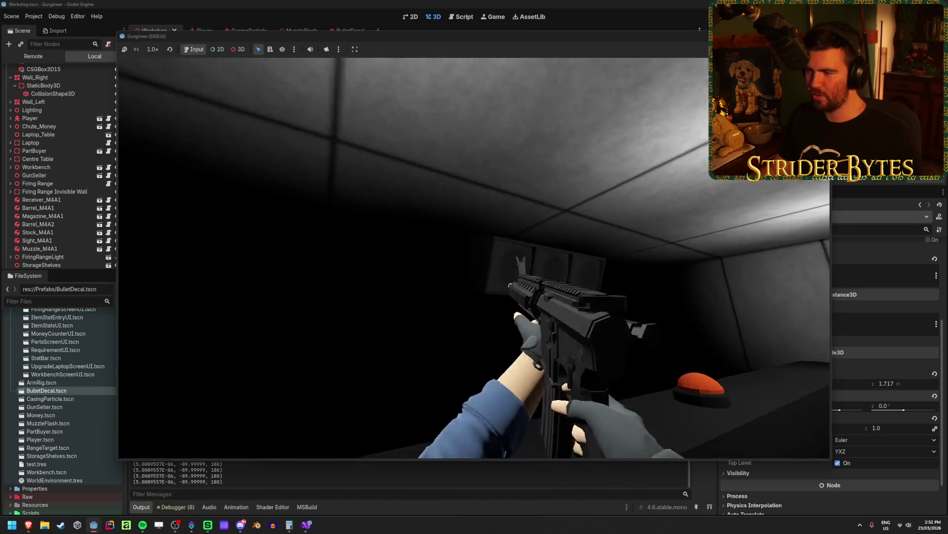
pyautogui.click(474, 258)
pyautogui.press('w')
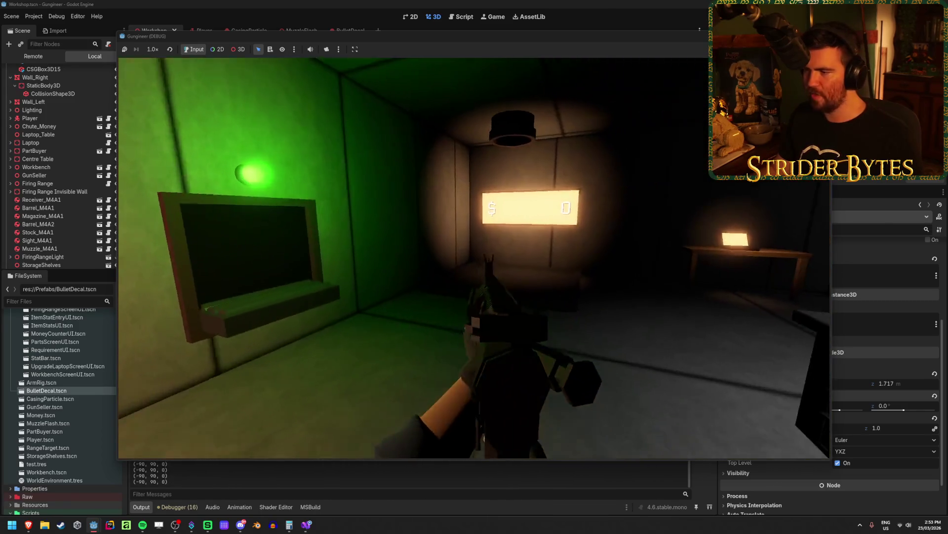
pyautogui.click(474, 258)
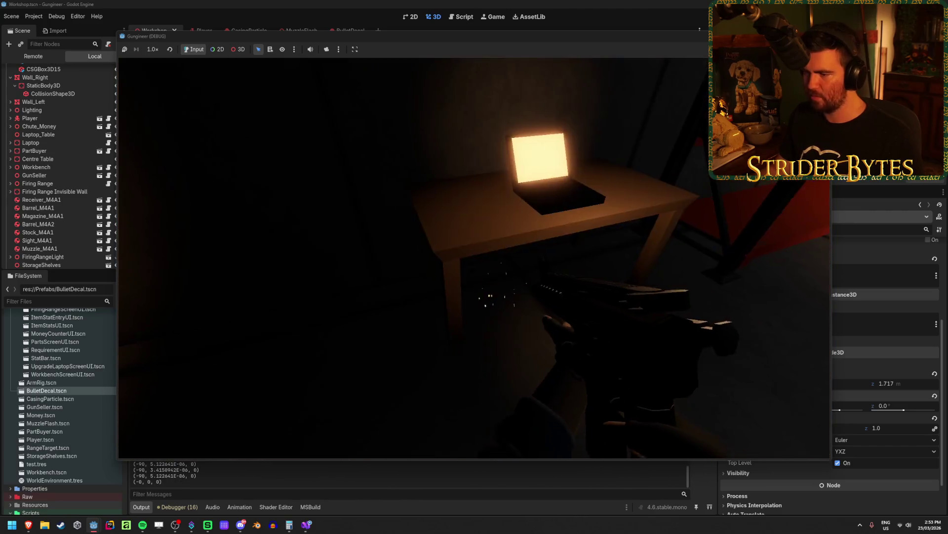
pyautogui.click(474, 258)
pyautogui.click(474, 258)
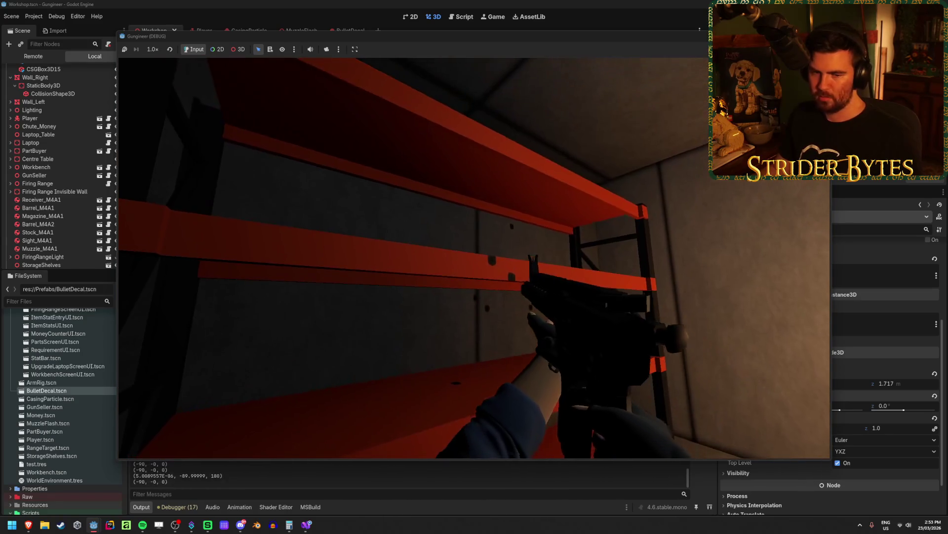
# Aim down sights, fire at shelves, ceiling, workbench wall and table, then stop the game
pyautogui.rightClick(474, 258)
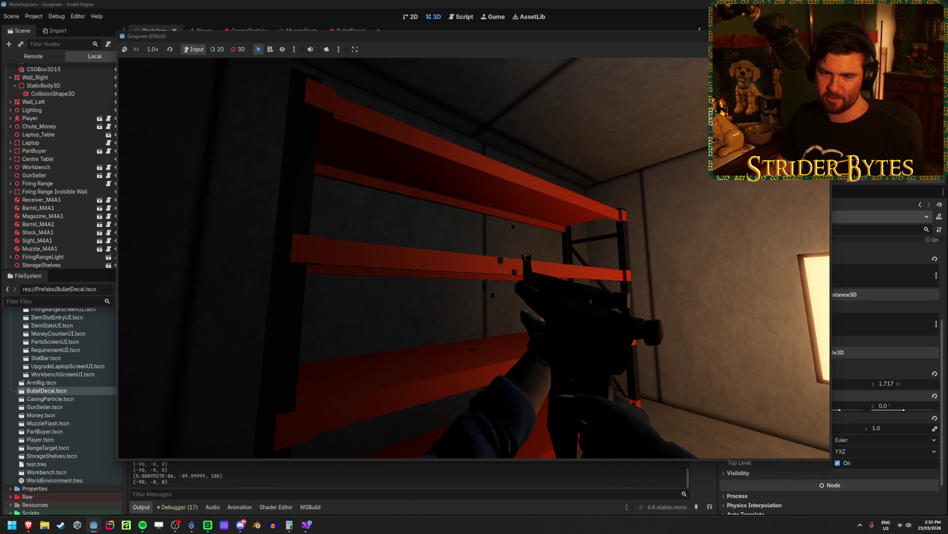
pyautogui.click(474, 257)
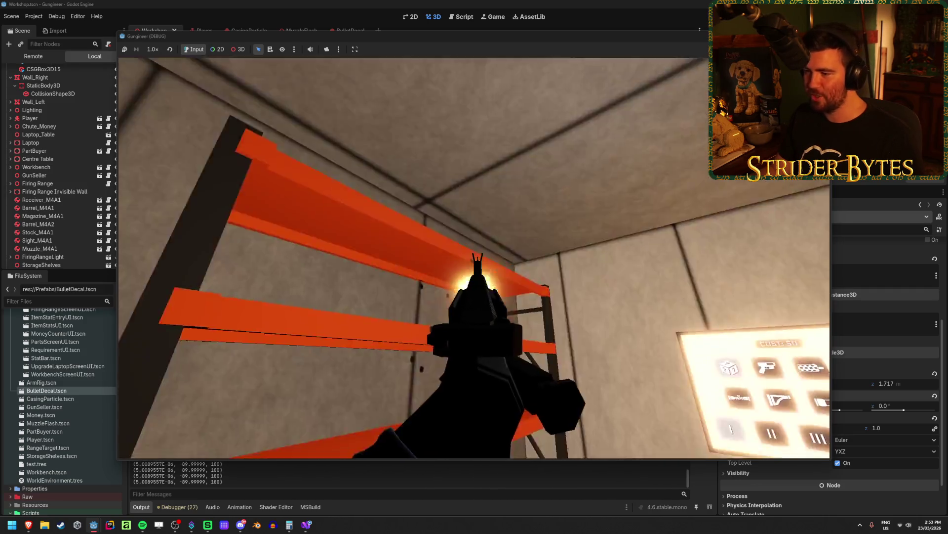
pyautogui.click(475, 258)
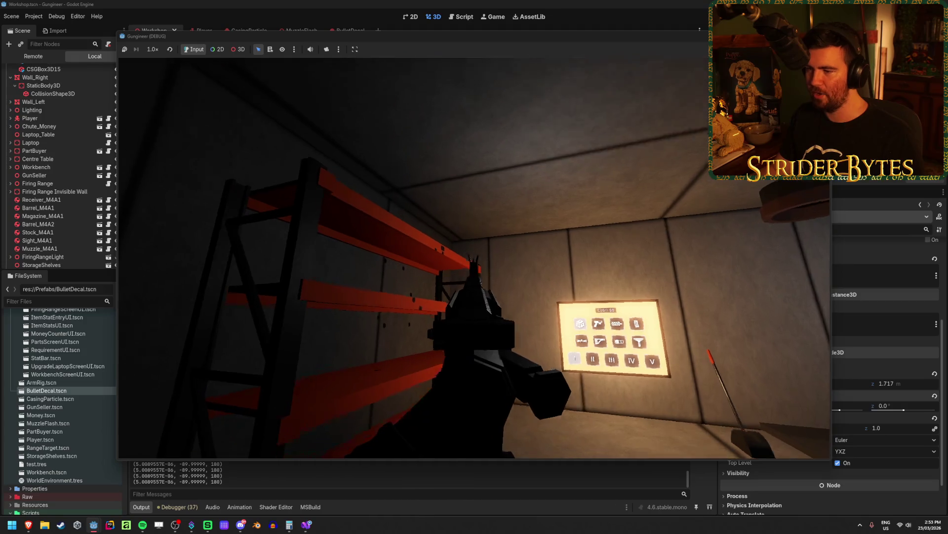
pyautogui.click(475, 258)
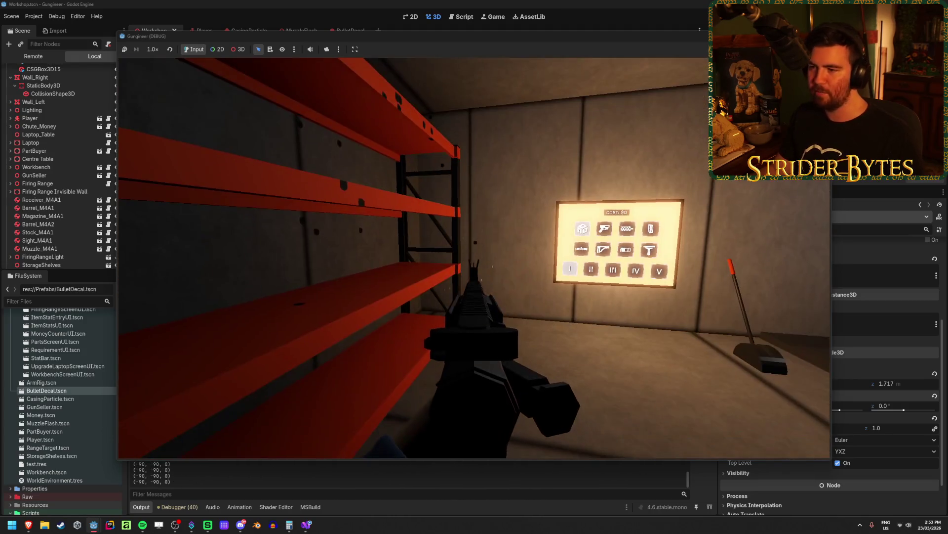
pyautogui.click(474, 258)
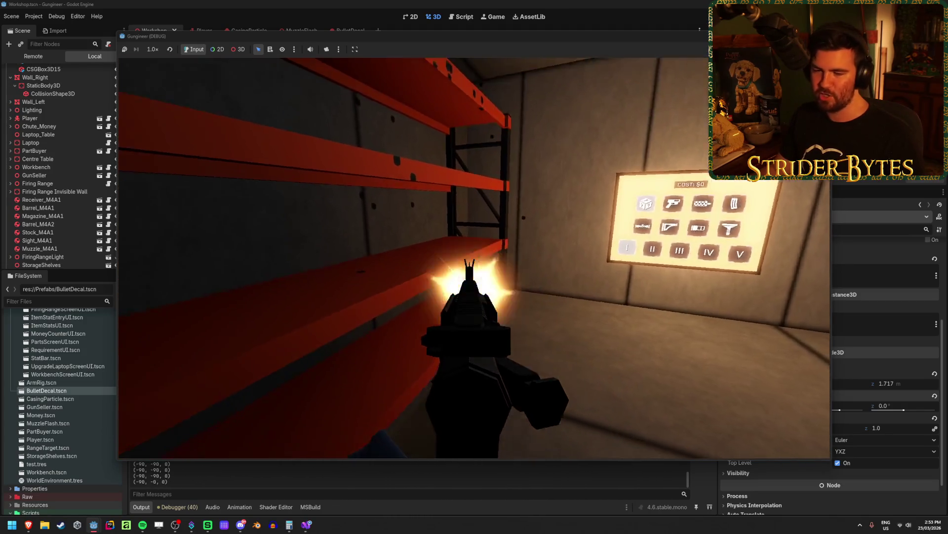
pyautogui.click(474, 258)
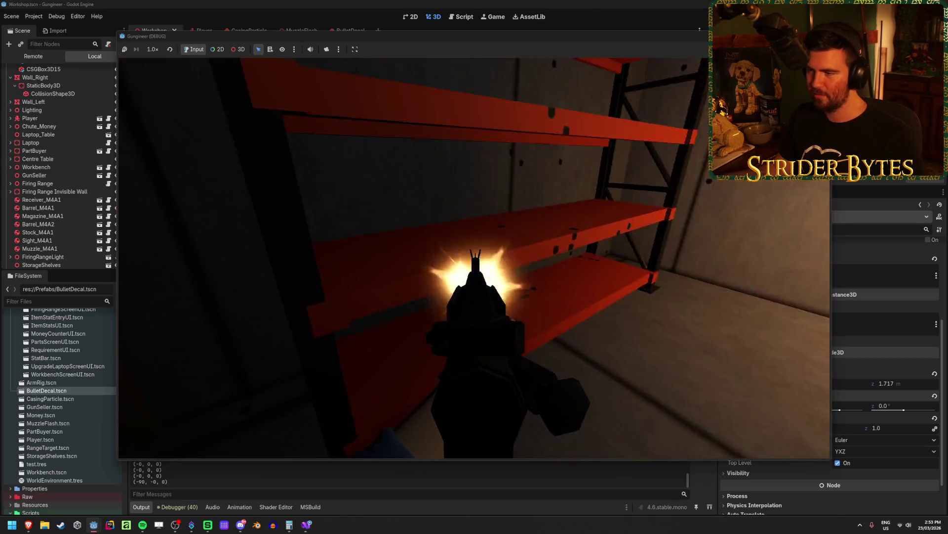
pyautogui.click(474, 258)
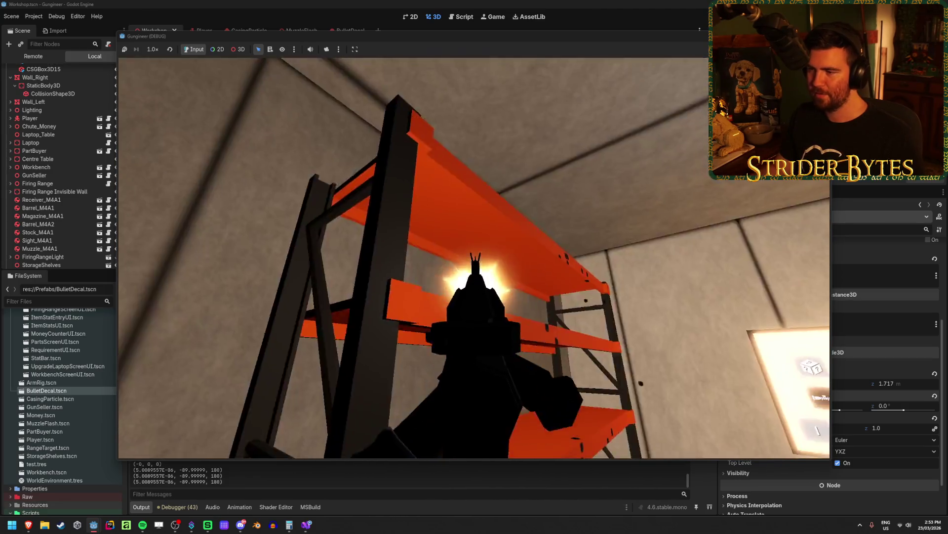
pyautogui.click(474, 258)
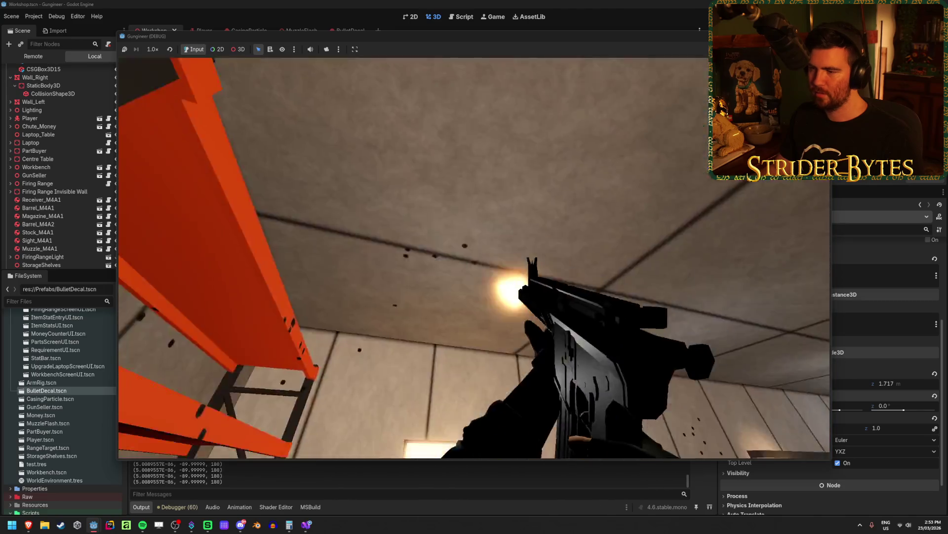
pyautogui.click(474, 258)
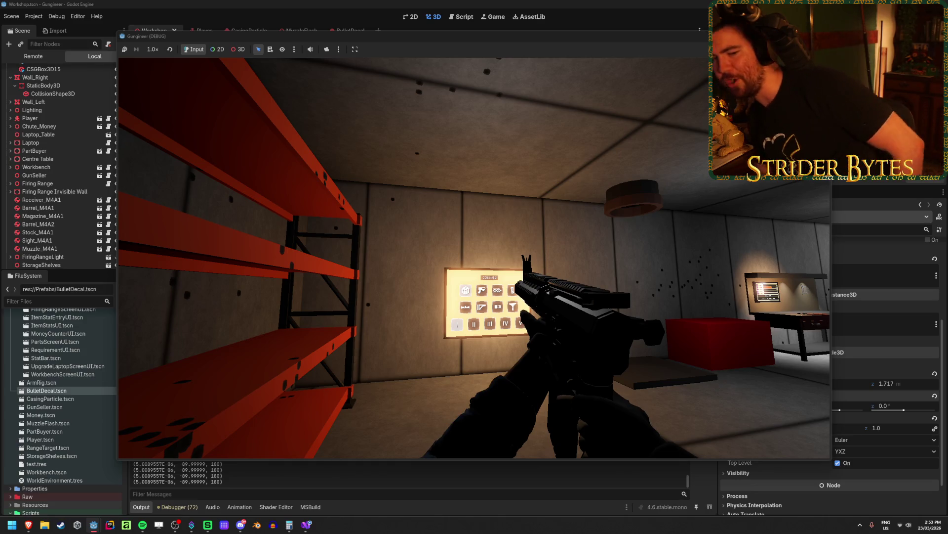
pyautogui.click(474, 258)
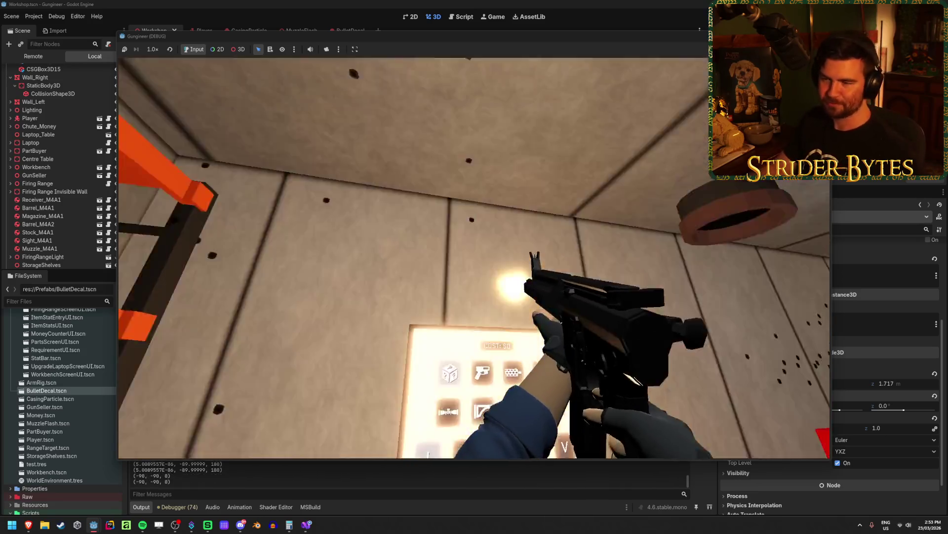
pyautogui.click(474, 258)
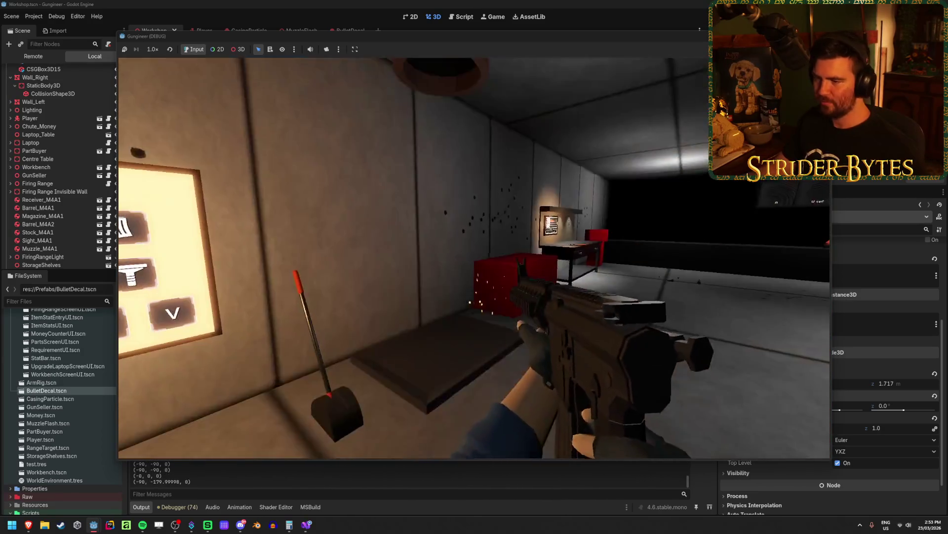
pyautogui.click(474, 258)
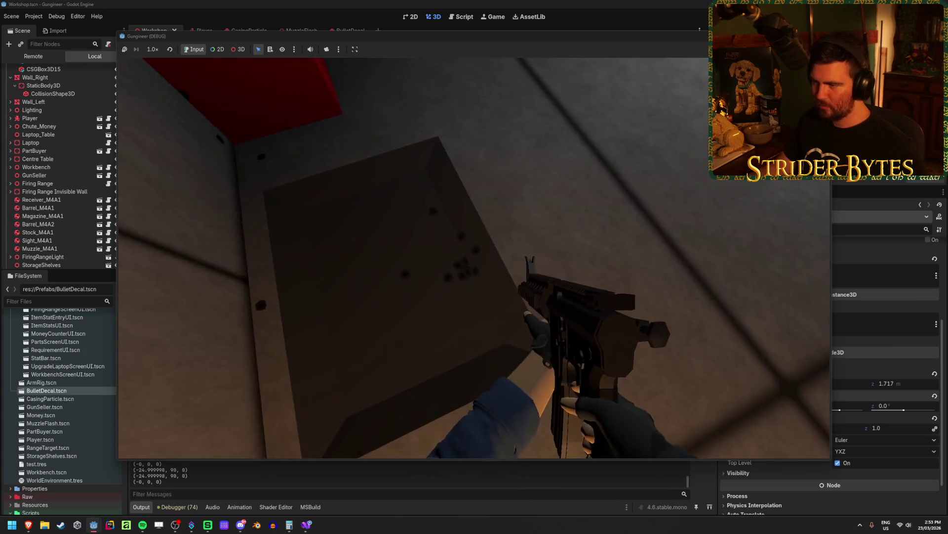
pyautogui.click(474, 258)
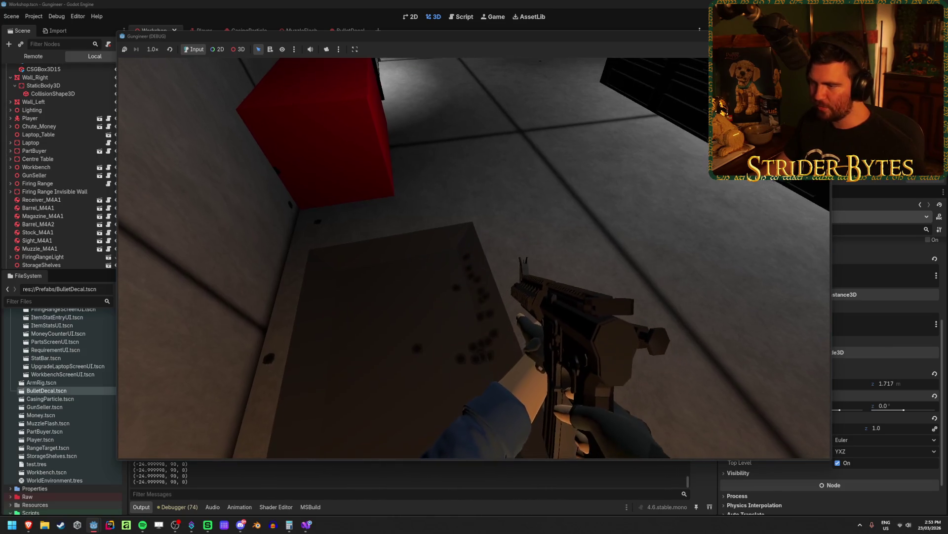
pyautogui.press('F8')
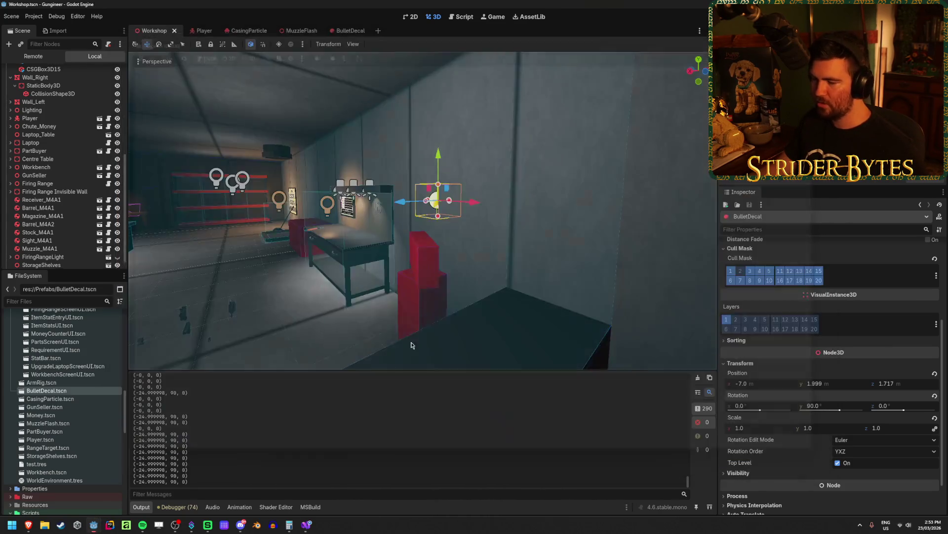
# Uncomment the random-spin Rotate line 237 in GunController.cs, then run the game from Godot
pyautogui.click(306, 524)
pyautogui.hotkey('ctrl', 'k')
pyautogui.hotkey('ctrl', 'u')
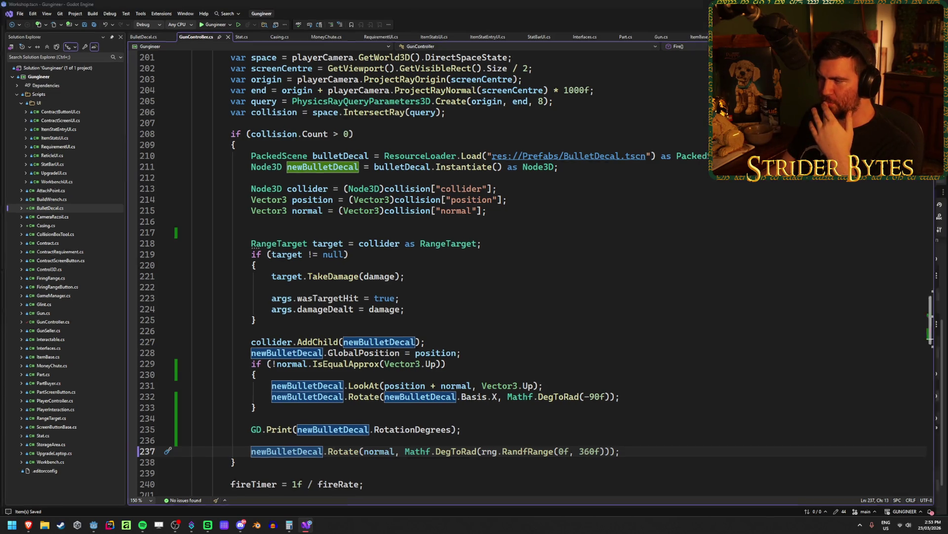
pyautogui.hotkey('alt', 'Tab')
pyautogui.press('F5')
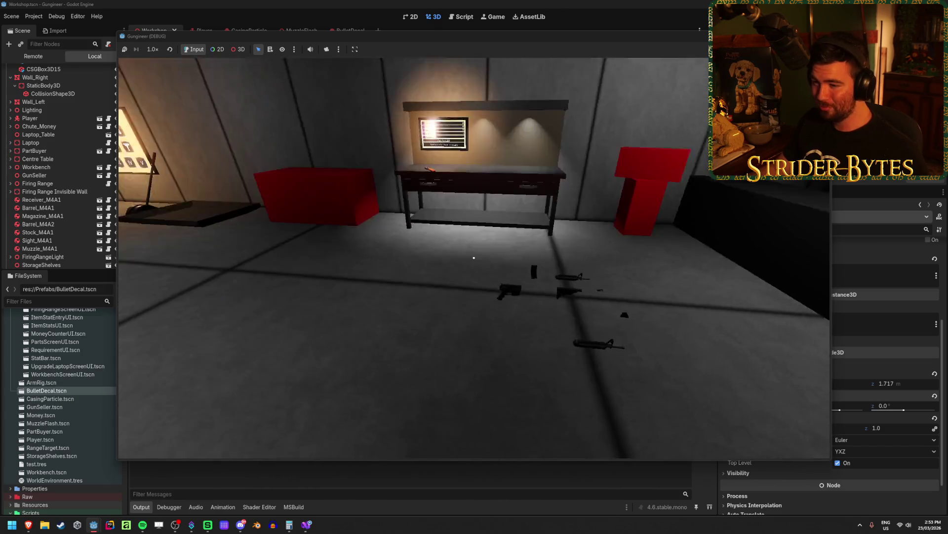
# Walk toward the desk, fire at the wall near the laptop, then stop the game
pyautogui.press('s')
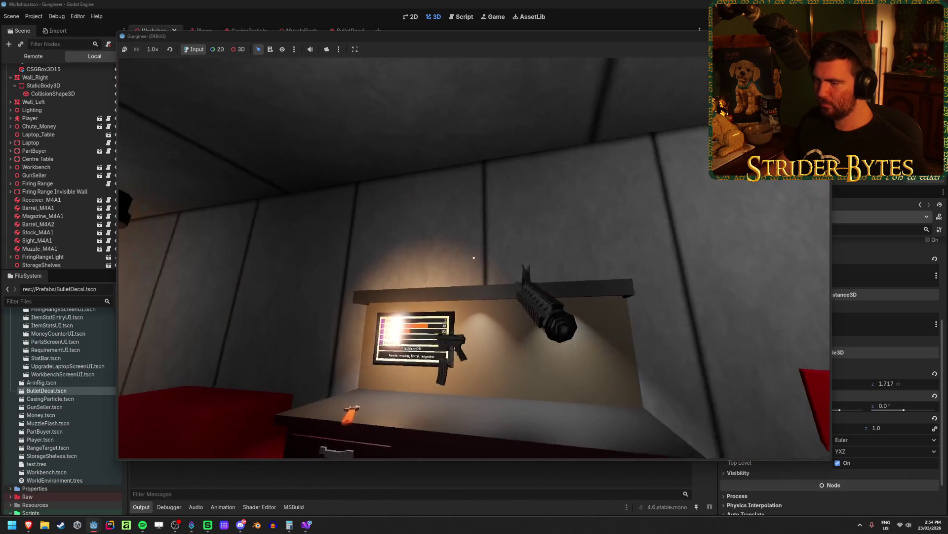
pyautogui.press('w')
pyautogui.click(475, 259)
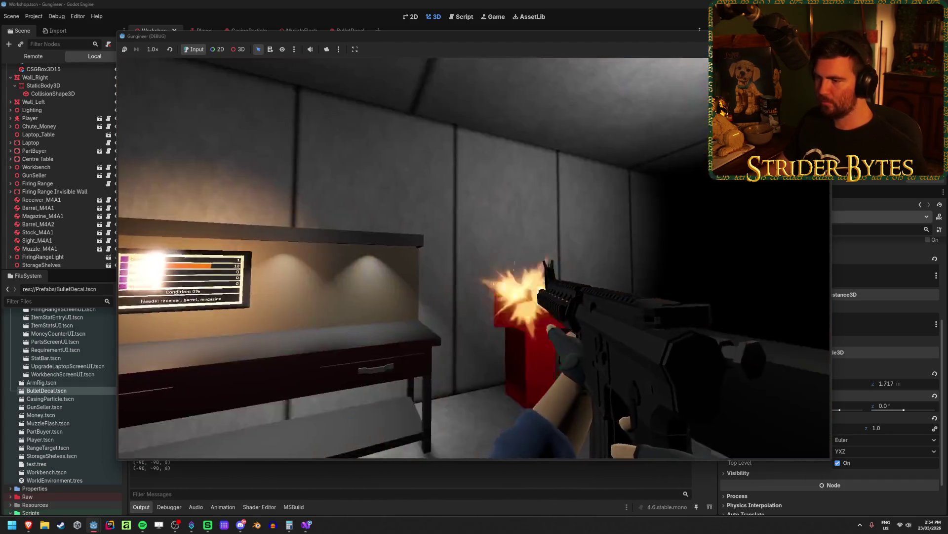
pyautogui.click(474, 259)
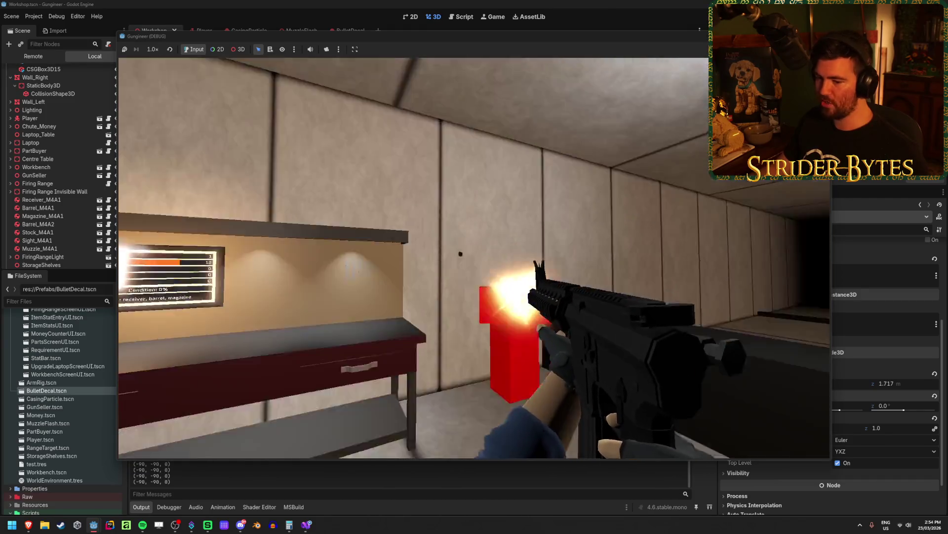
pyautogui.press('F8')
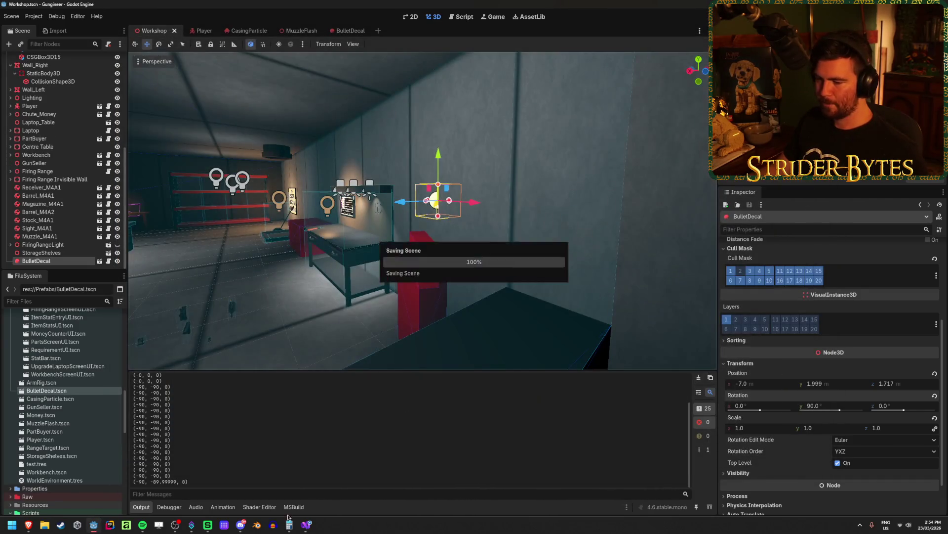
# Replace 'normal' with newBulletDecal.Basis.Y in the spin line, save, and rerun the game
pyautogui.hotkey('alt', 'Tab')
pyautogui.doubleClick(393, 451)
pyautogui.scroll(-2, 692, 406)
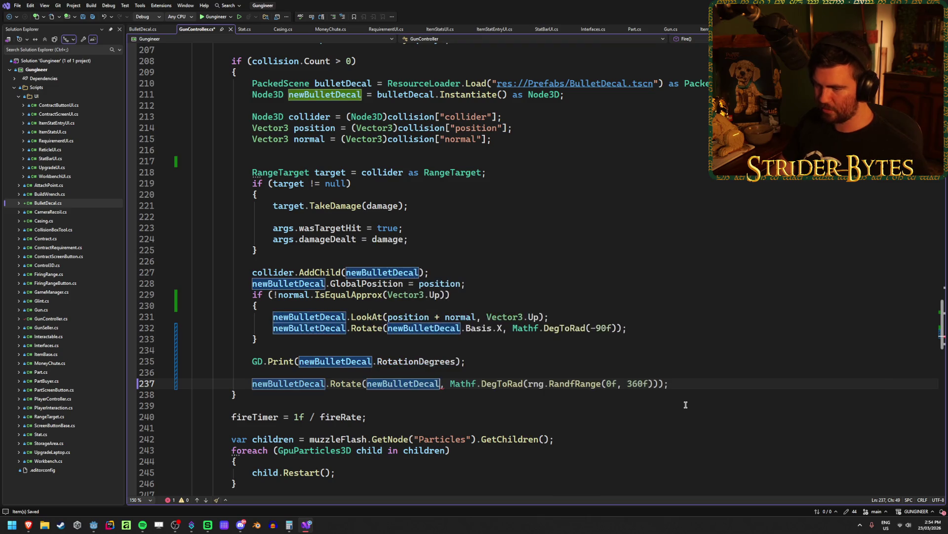
pyautogui.write('.Basis.')
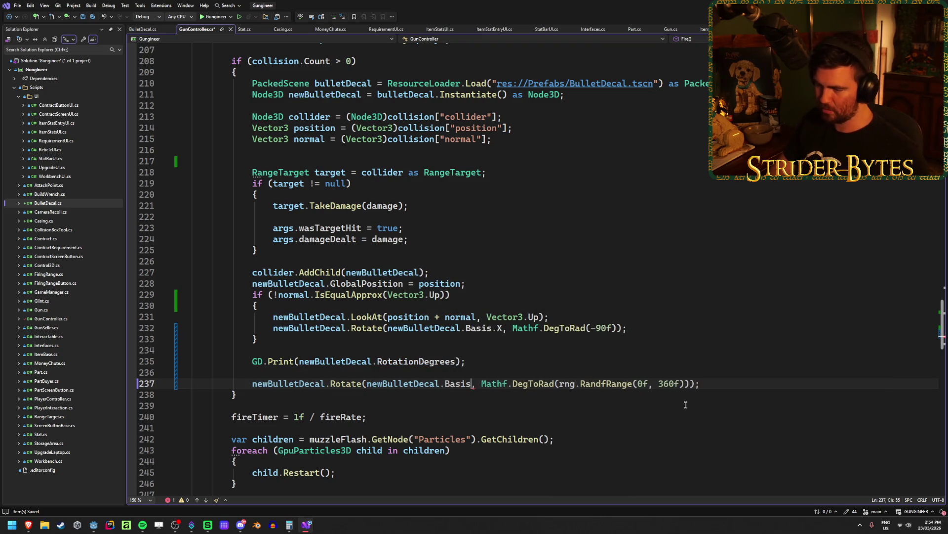
pyautogui.press('Up')
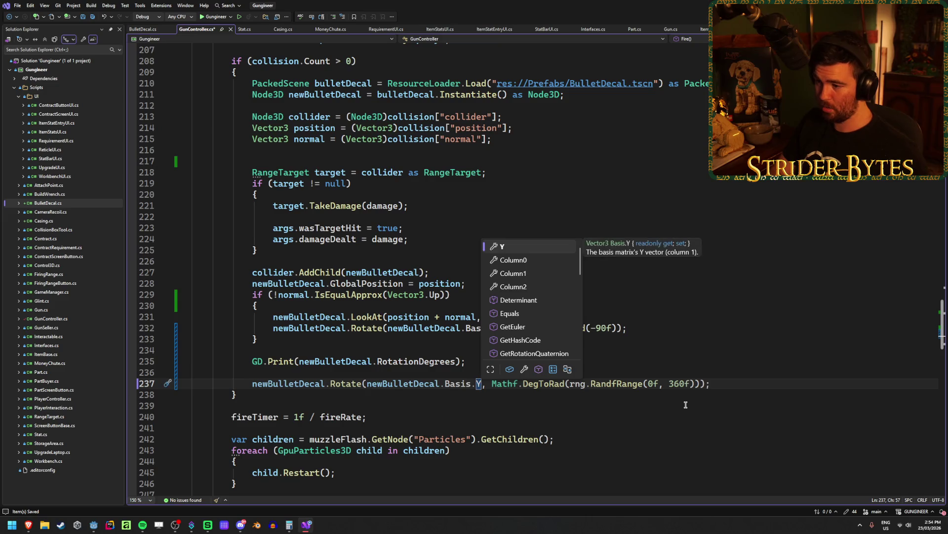
pyautogui.hotkey('ctrl', 's')
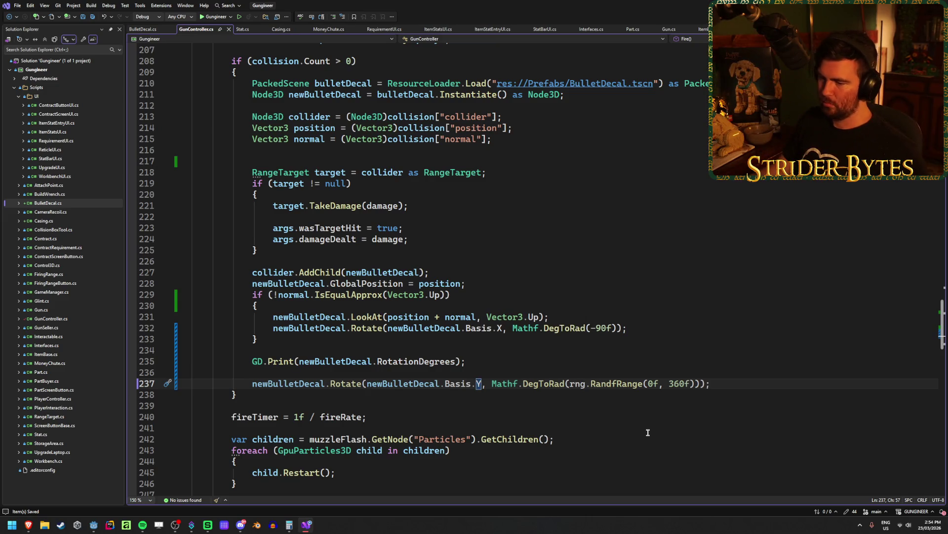
pyautogui.hotkey('alt', 'Tab')
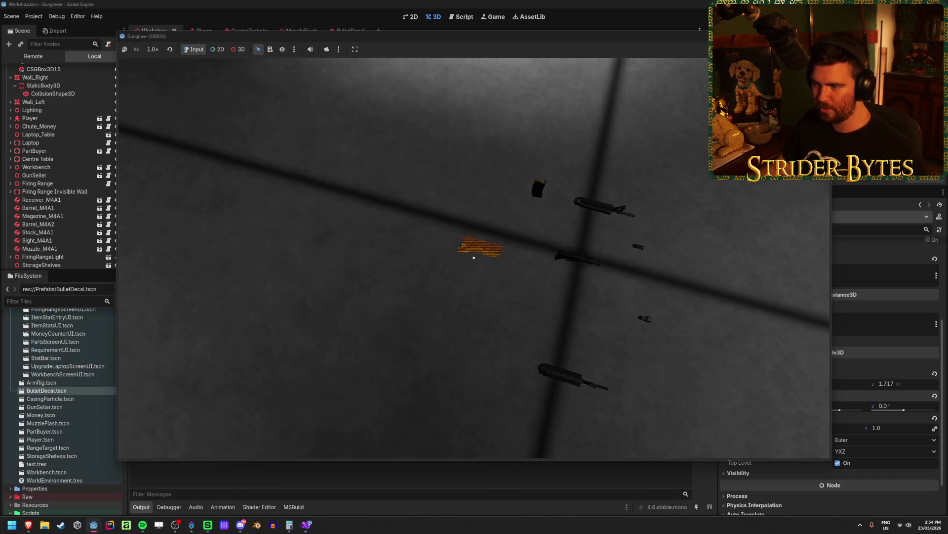
# Fire at the floor, wall, ceiling and firing range to check decal spin, then stop the game
pyautogui.click(473, 257)
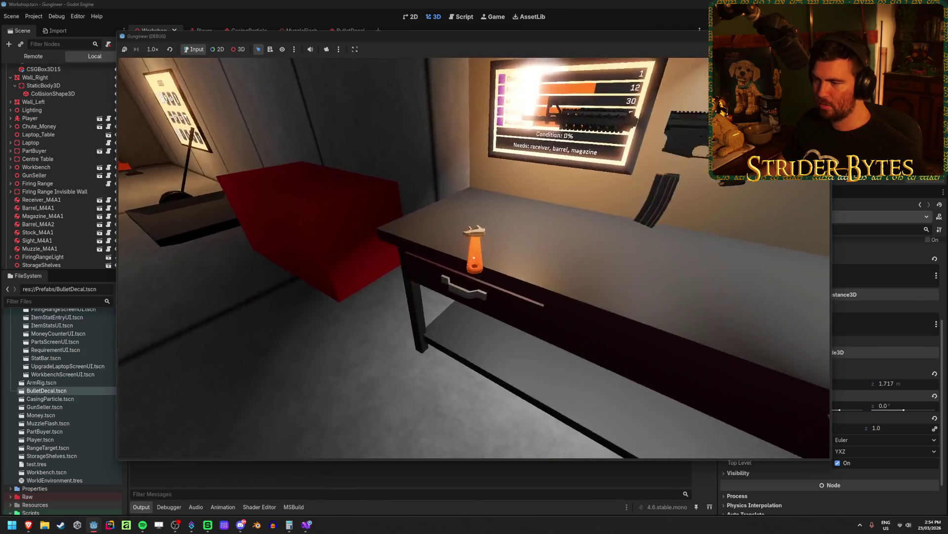
pyautogui.click(474, 257)
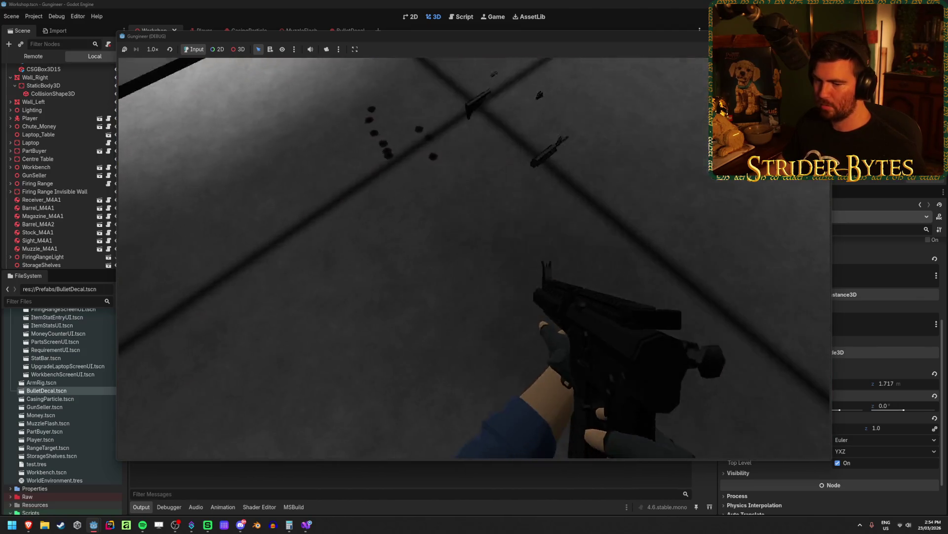
pyautogui.click(473, 258)
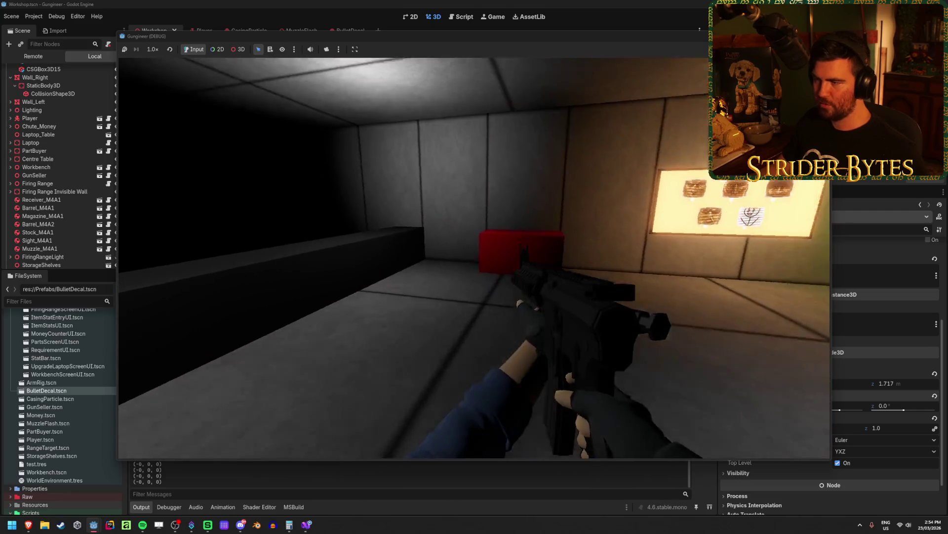
pyautogui.click(474, 257)
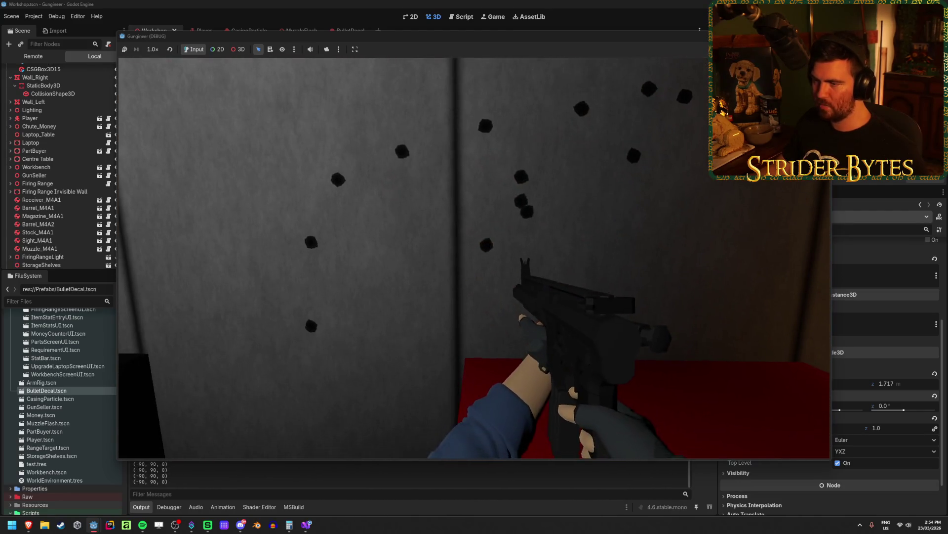
pyautogui.click(474, 257)
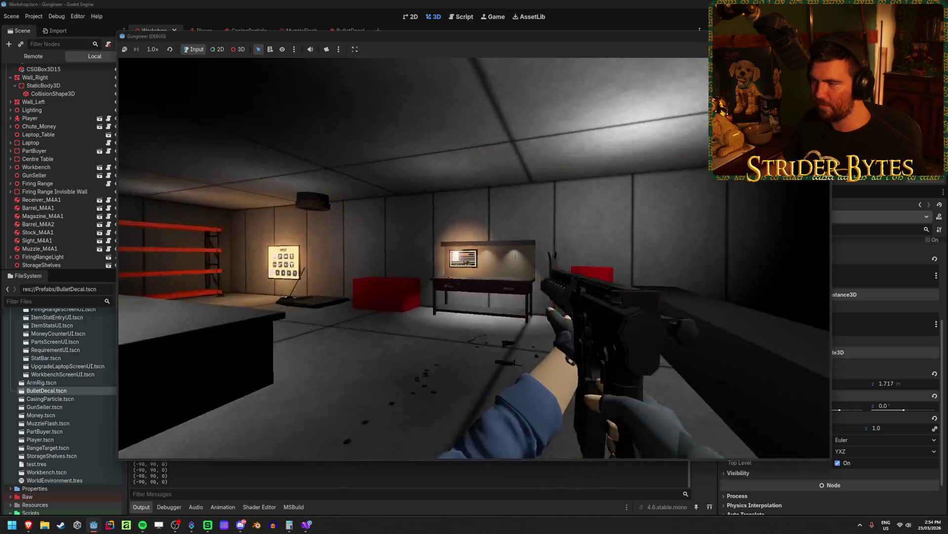
pyautogui.click(473, 257)
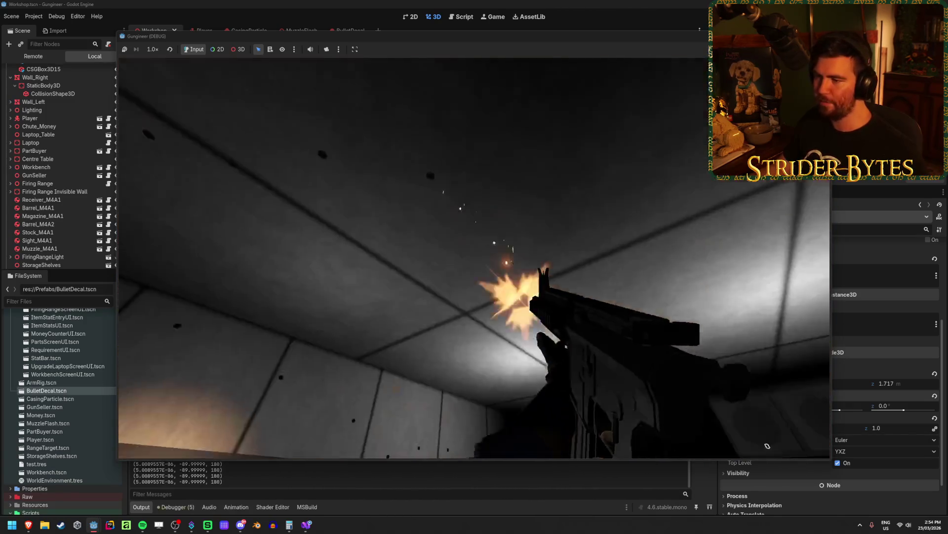
pyautogui.click(474, 258)
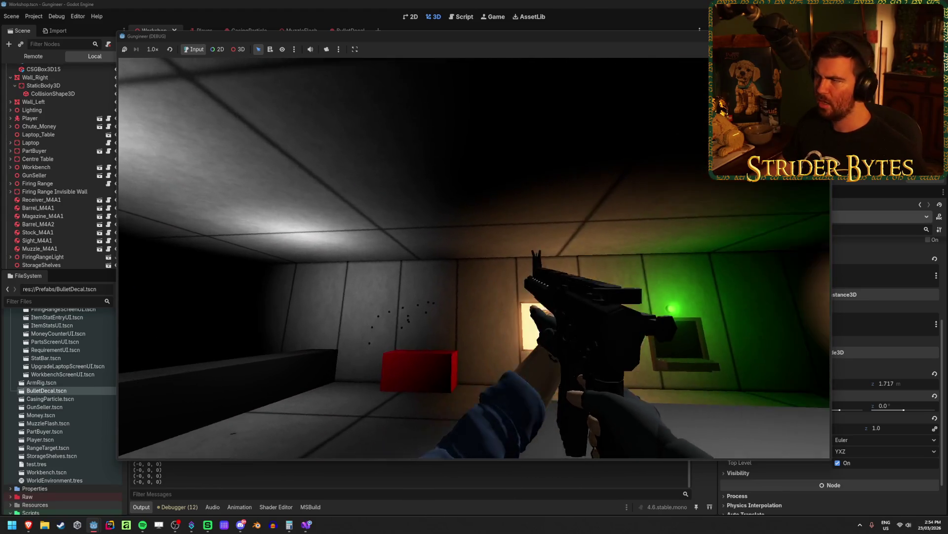
pyautogui.press('F8')
pyautogui.click(307, 524)
# Delete the GD.Print rotation debug line and its blank line, then save GunController.cs
pyautogui.click(494, 360)
pyautogui.hotkey('ctrl', 'x')
pyautogui.press('BackSpace')
pyautogui.hotkey('ctrl', 's')
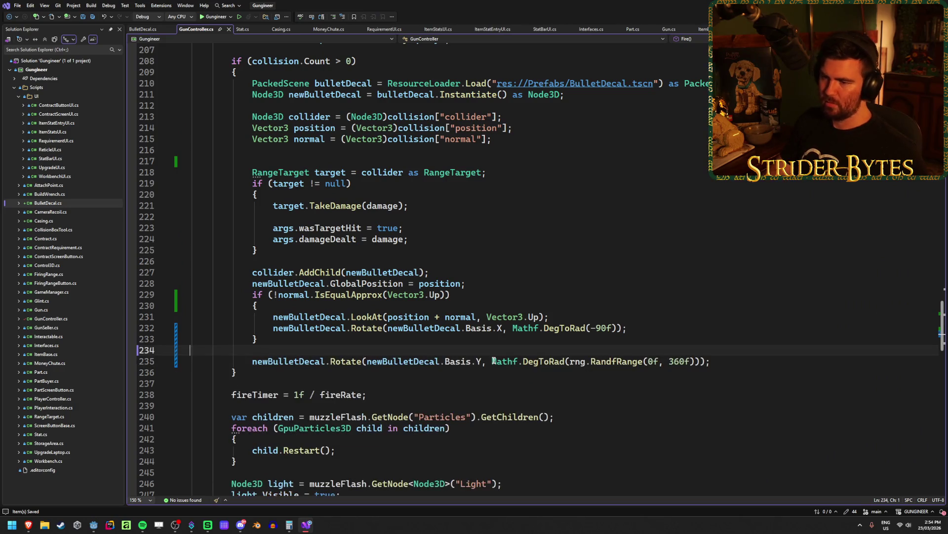
pyautogui.scroll(2, 501, 343)
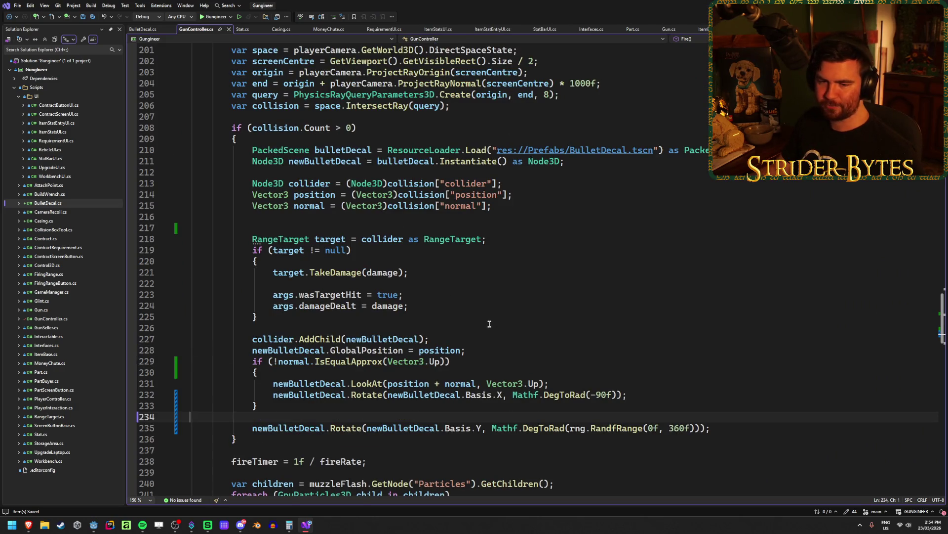
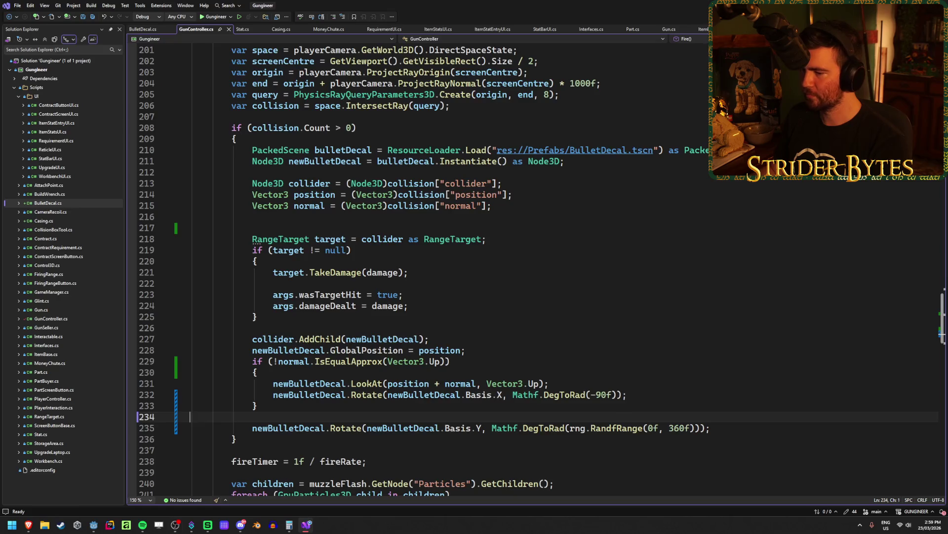
# Switch from Visual Studio to the Godot editor, where the Workshop scene is open
pyautogui.hotkey('alt', 'Tab')
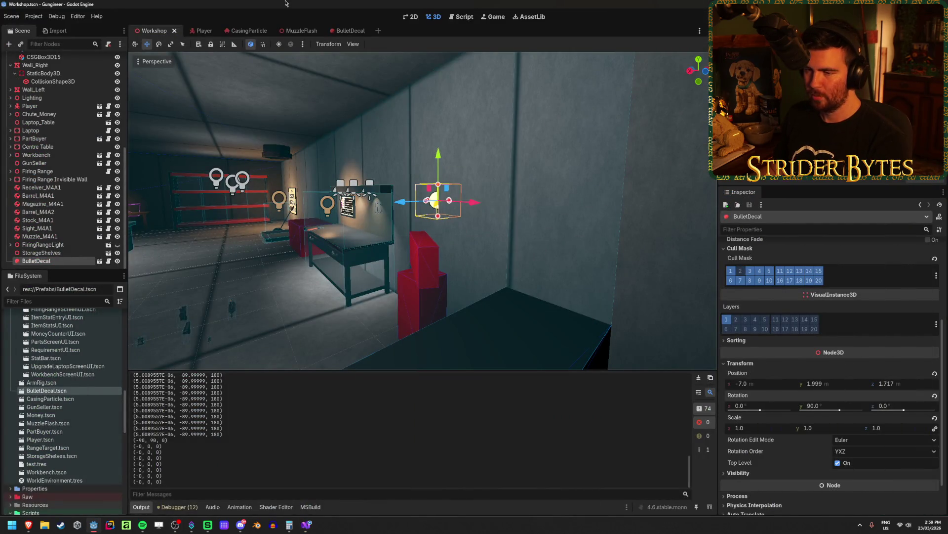
# Freelook the 3D viewport toward the firing range and save the Workshop scene
pyautogui.rightClick(463, 181)
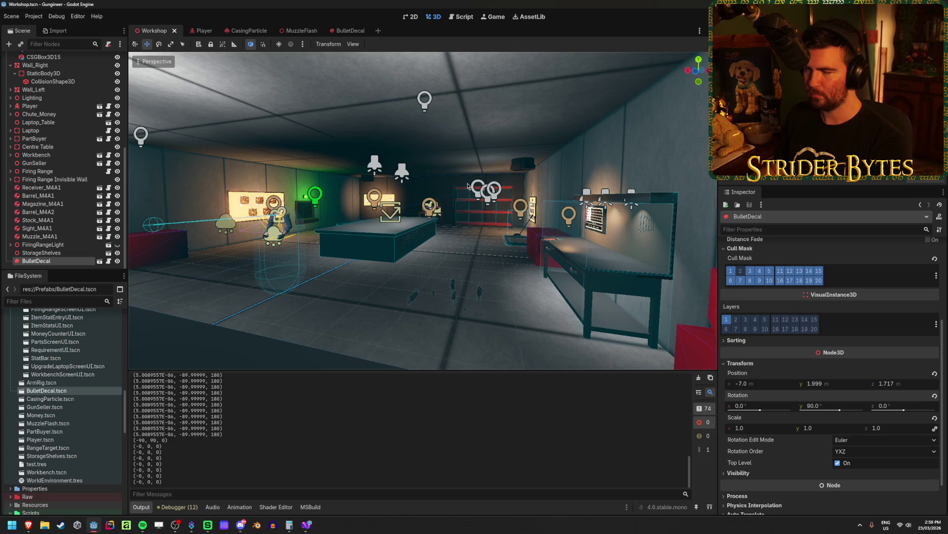
pyautogui.rightClick(473, 182)
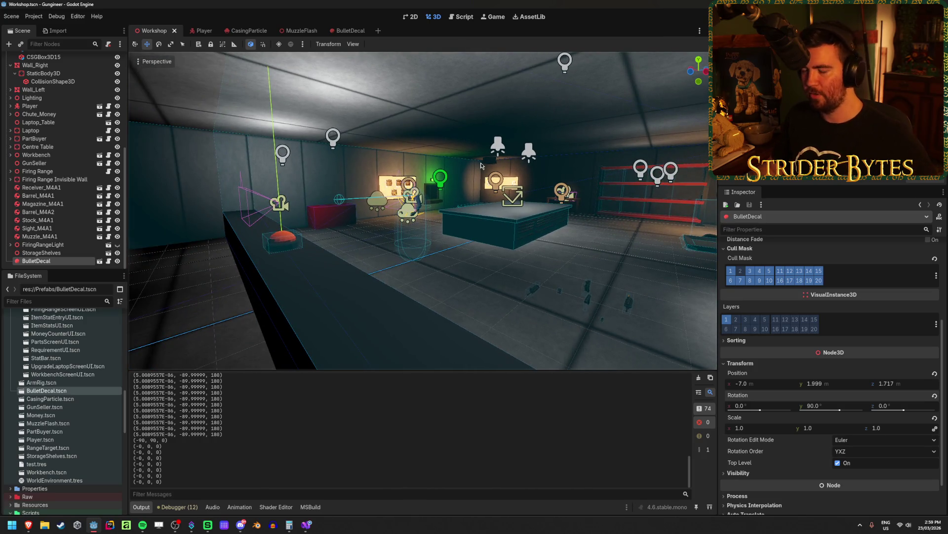
pyautogui.rightClick(523, 170)
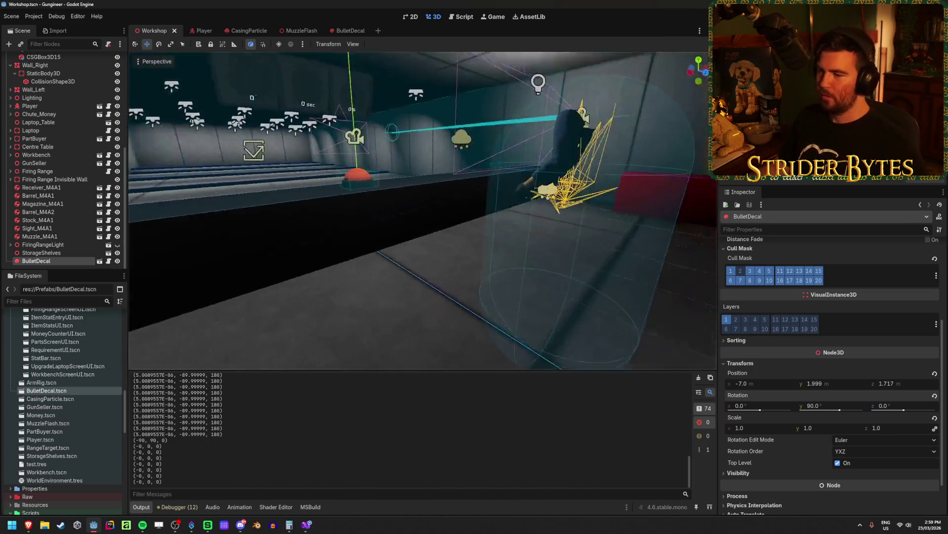
pyautogui.hotkey('ctrl', 's')
# Reposition the view over the firing range and bring up the Player scene
pyautogui.rightClick(513, 226)
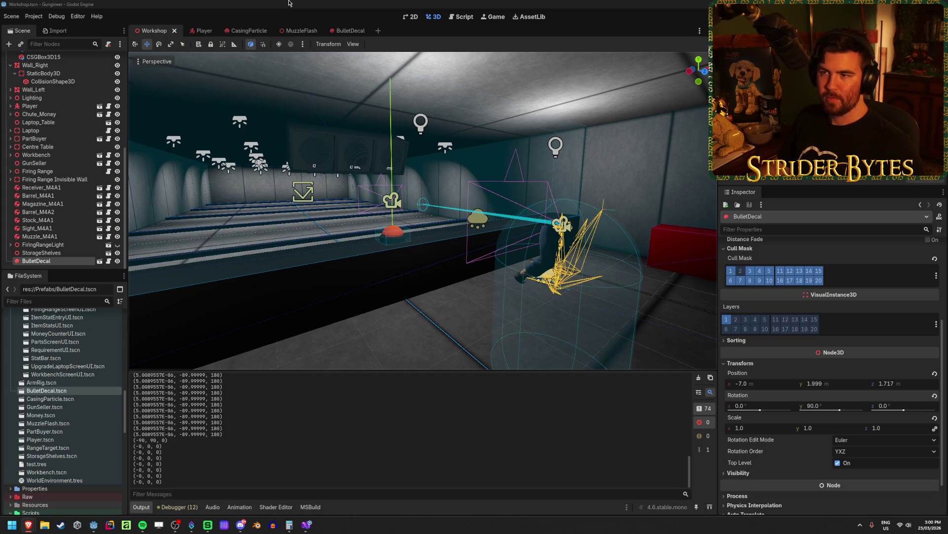
pyautogui.scroll(8, 35, 238)
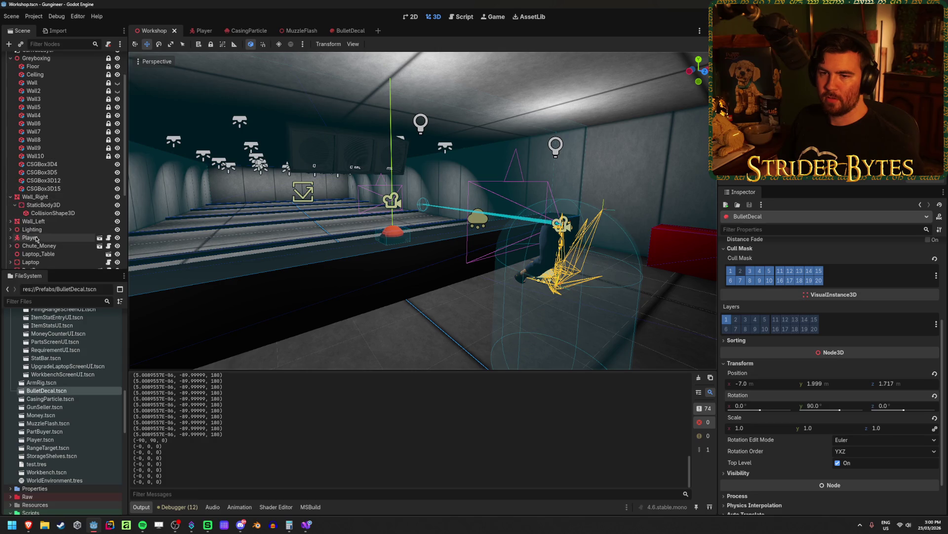
pyautogui.click(99, 238)
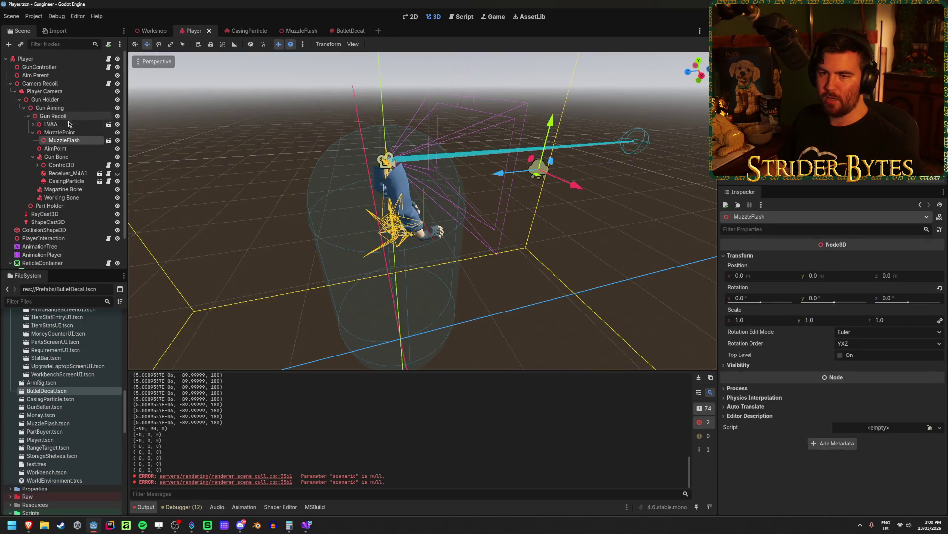
# Collapse the Camera Recoil branch and select GunController to inspect its script properties
pyautogui.click(11, 83)
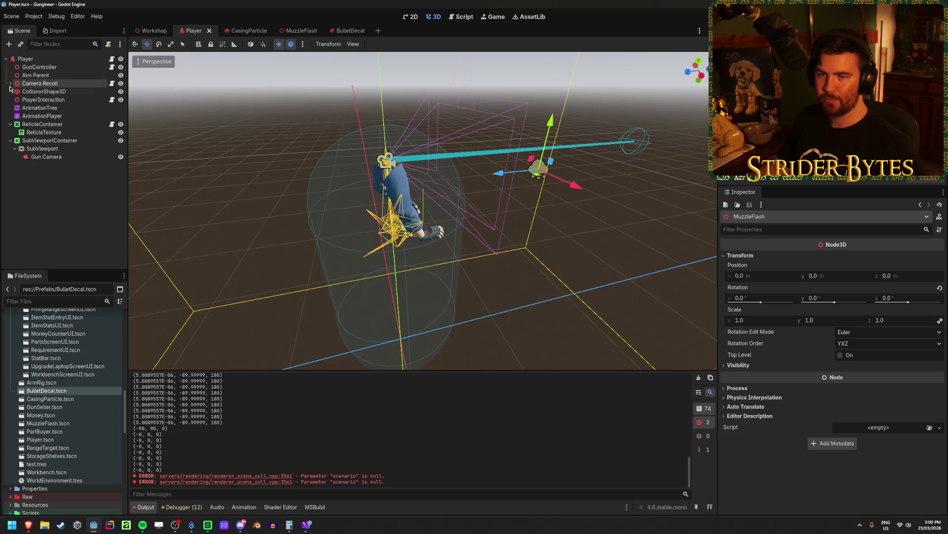
pyautogui.click(51, 191)
pyautogui.click(46, 157)
pyautogui.click(56, 178)
pyautogui.click(38, 69)
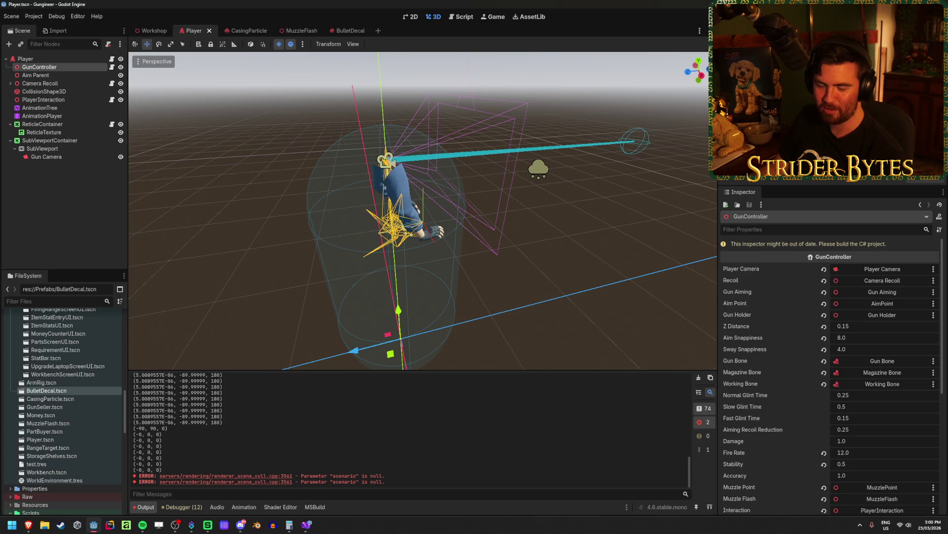
pyautogui.click(69, 75)
pyautogui.click(69, 69)
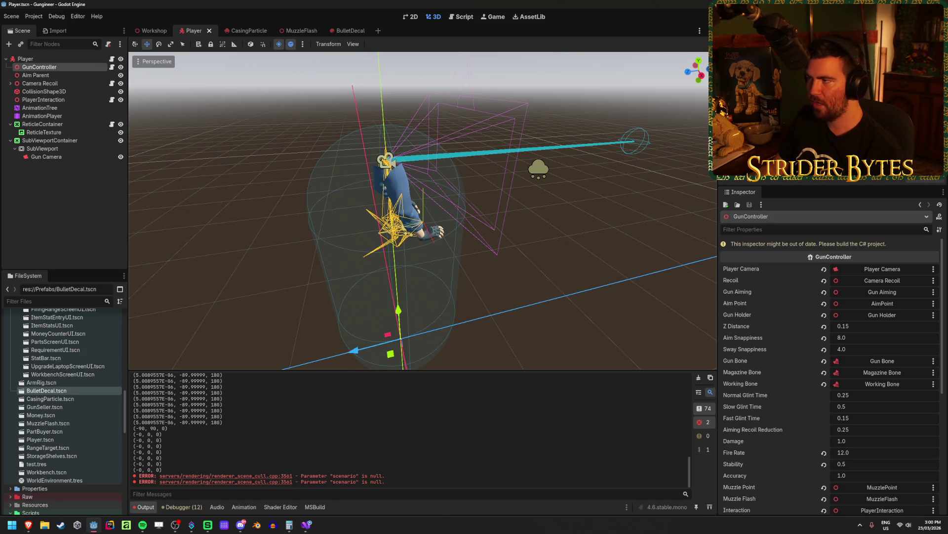
# Rebuild the C# project with Alt+B and review GunController's refreshed properties
pyautogui.hotkey('alt', 'b')
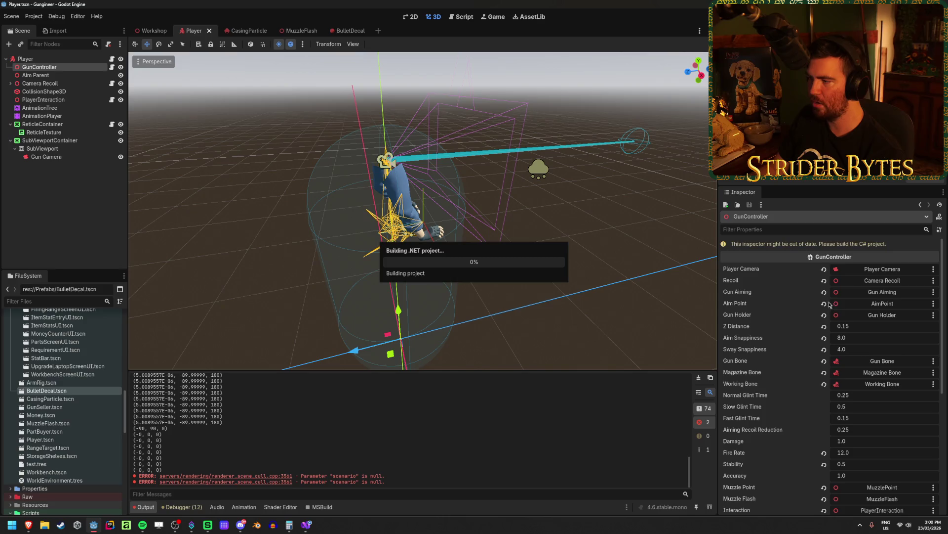
pyautogui.scroll(3, 797, 426)
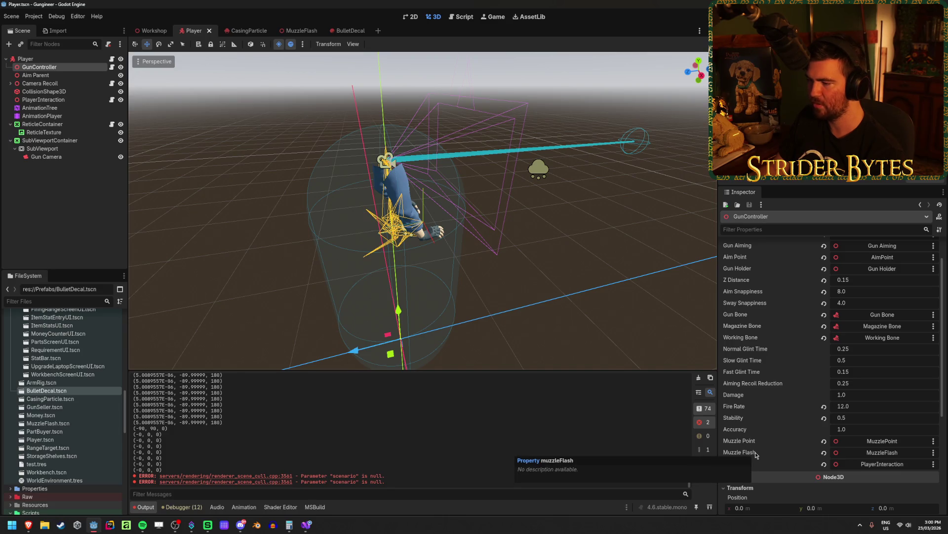
pyautogui.scroll(1, 756, 454)
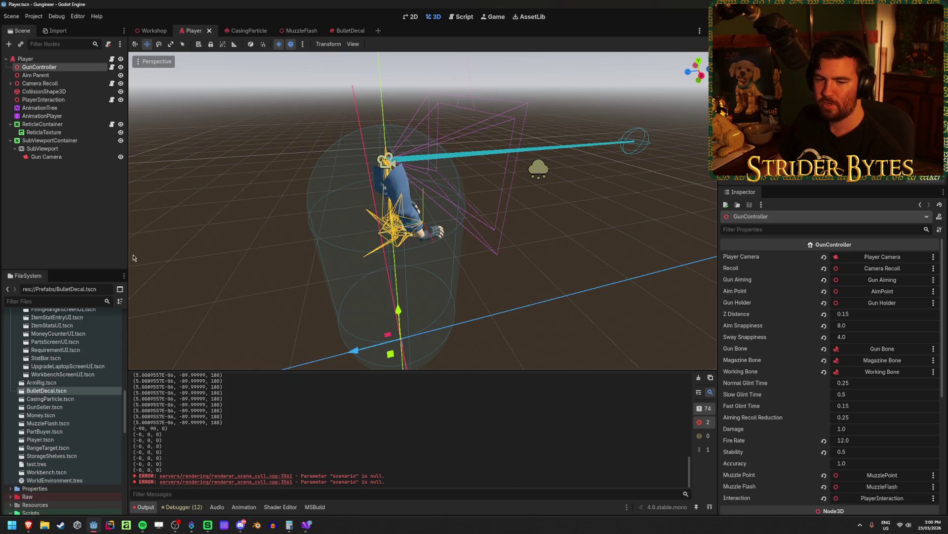
pyautogui.rightClick(60, 68)
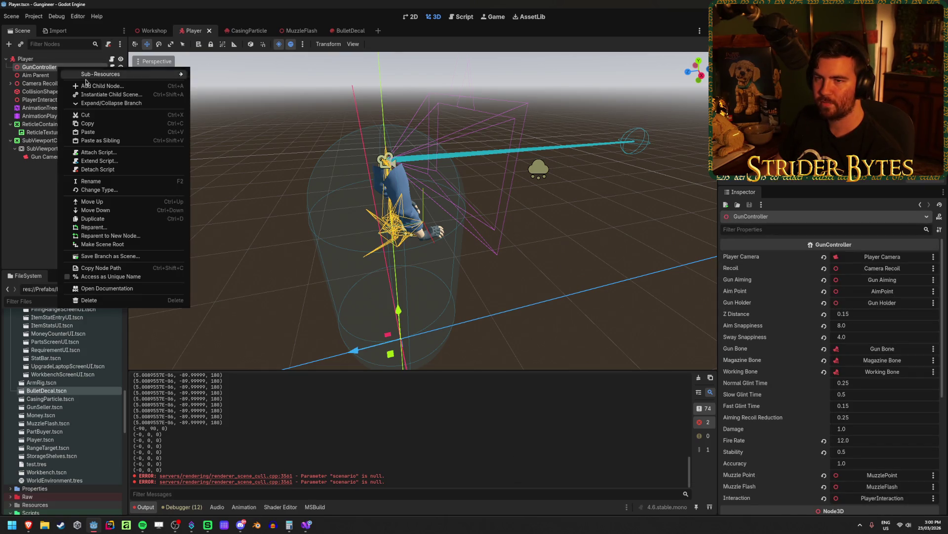
pyautogui.click(94, 85)
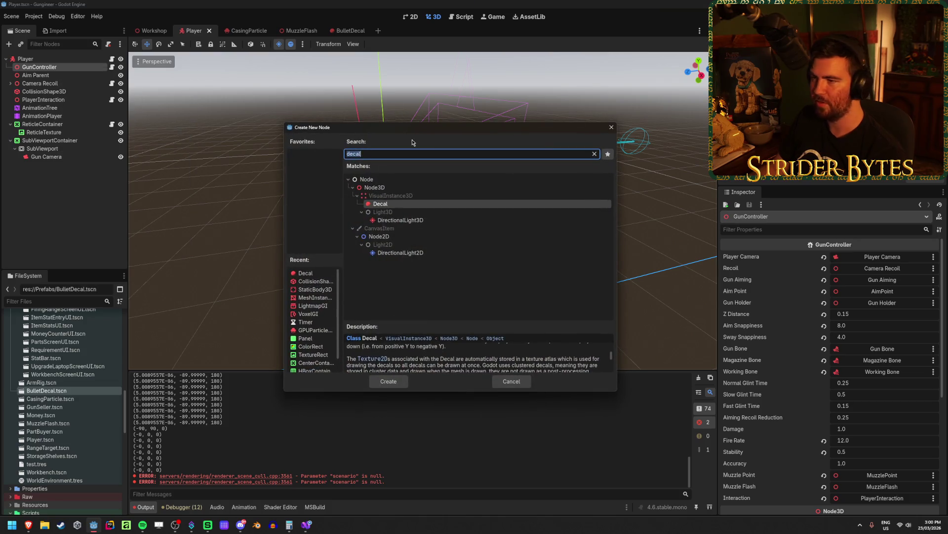
pyautogui.click(611, 128)
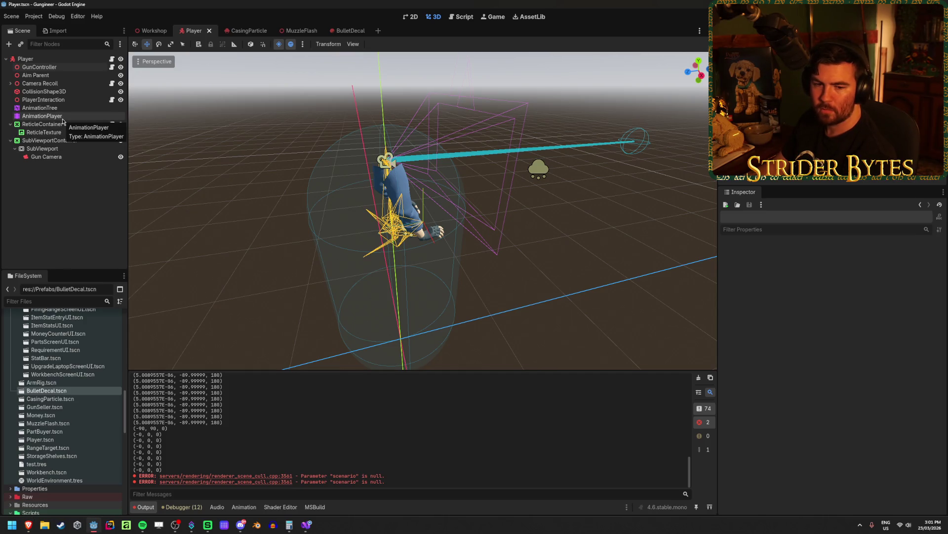
pyautogui.click(54, 69)
# Add a plain (non-3D) AudioStreamPlayer child to Player and move it just below GunController
pyautogui.rightClick(53, 59)
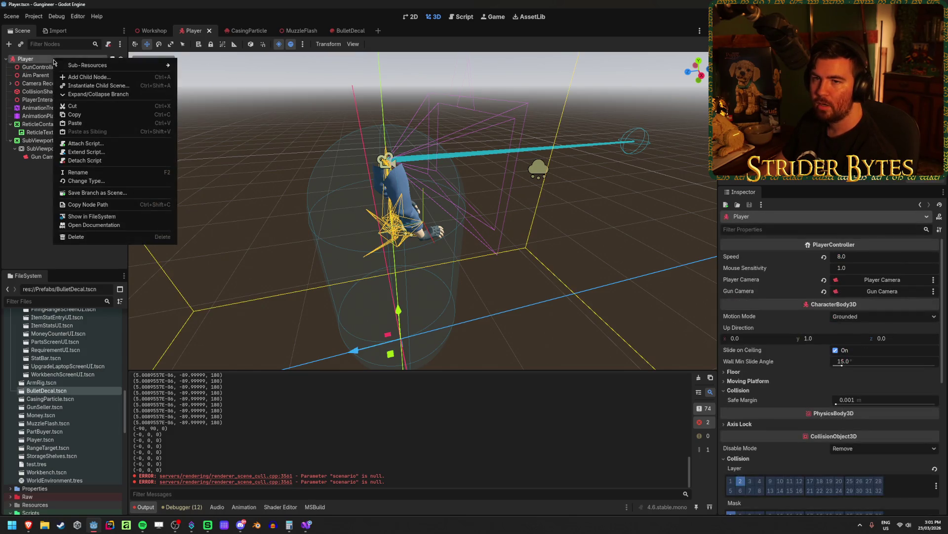
pyautogui.click(83, 77)
pyautogui.write('audio')
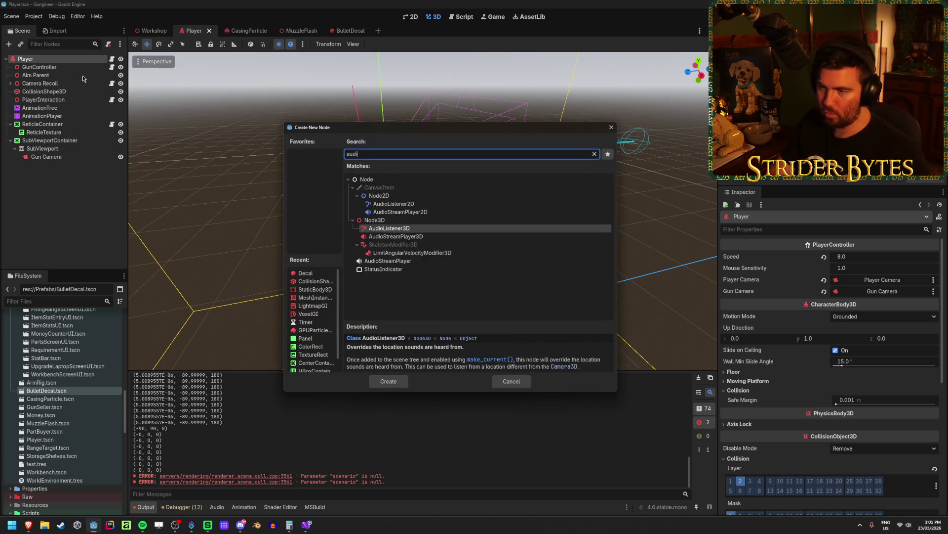
pyautogui.click(413, 241)
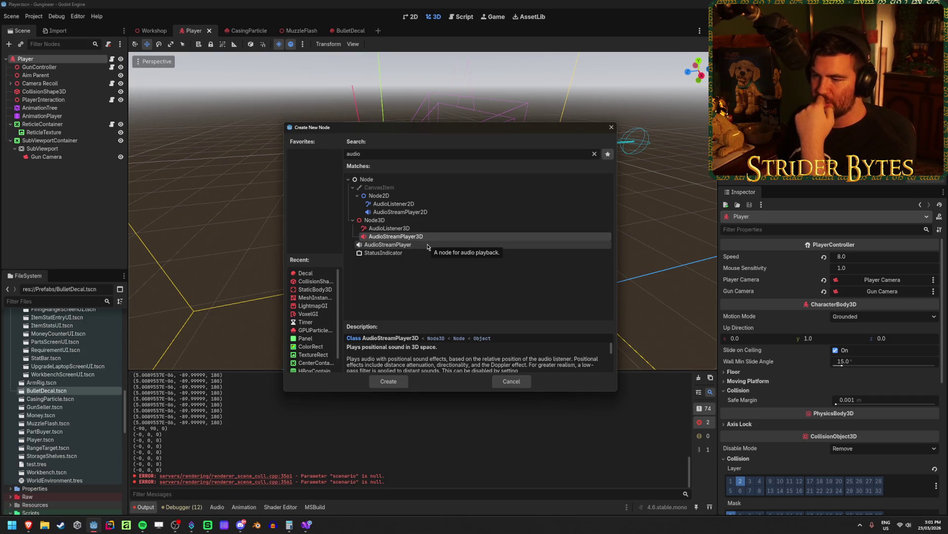
pyautogui.click(428, 247)
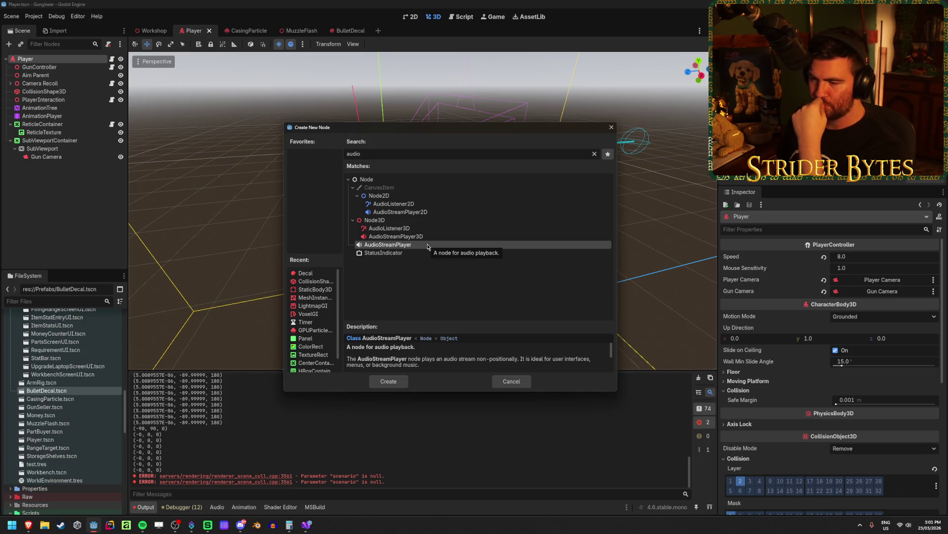
pyautogui.click(427, 237)
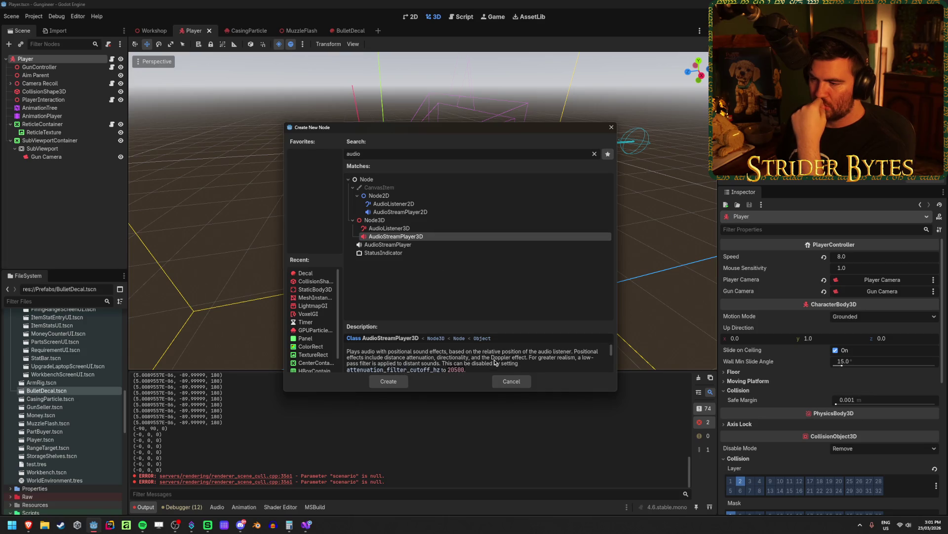
pyautogui.scroll(-1, 495, 362)
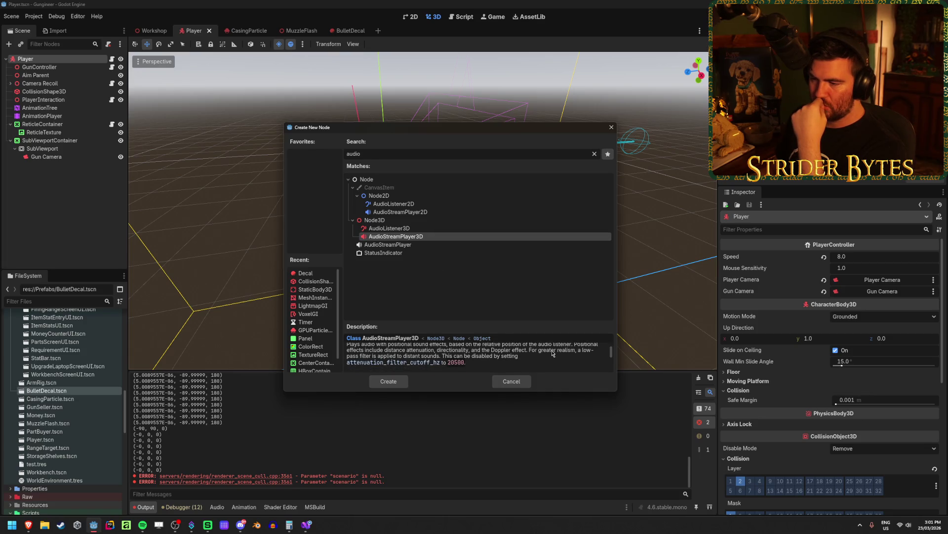
pyautogui.scroll(2, 552, 352)
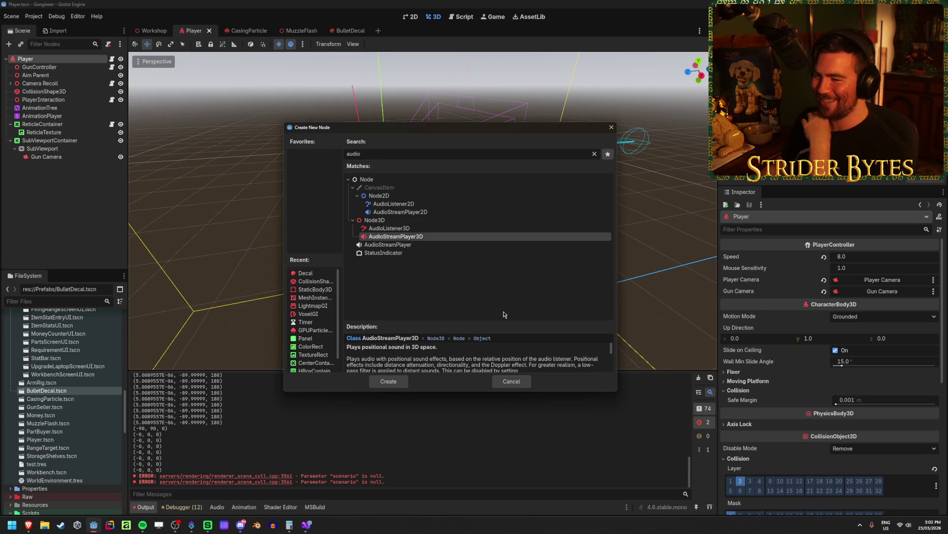
pyautogui.click(422, 244)
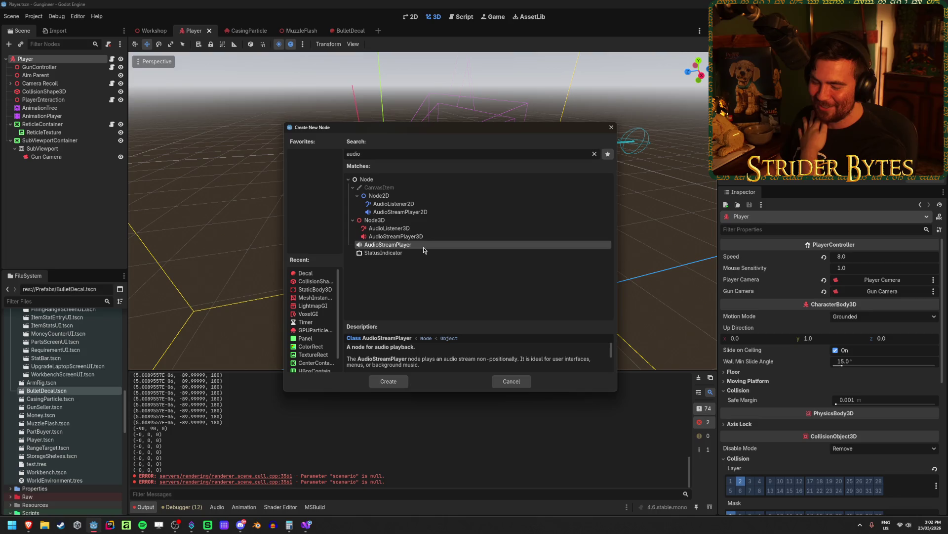
pyautogui.click(389, 381)
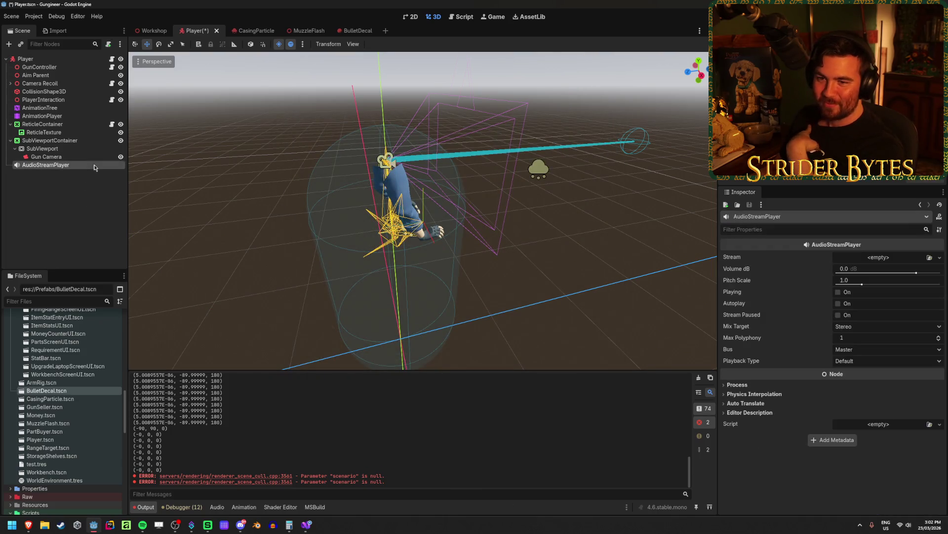
pyautogui.moveTo(76, 167); pyautogui.dragTo(79, 72)
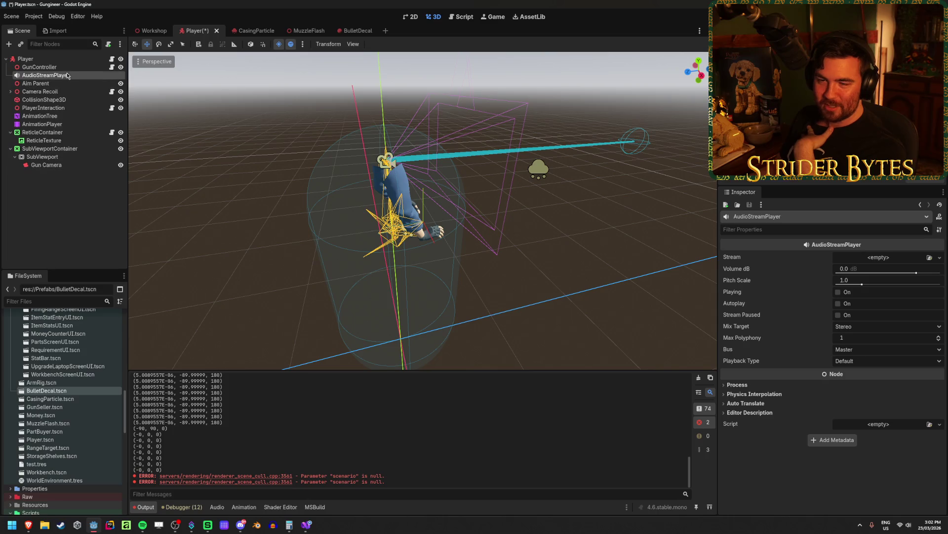
# Select the AudioStreamPlayer and check its Stream picker, finding no audio file to assign
pyautogui.click(42, 67)
pyautogui.click(47, 75)
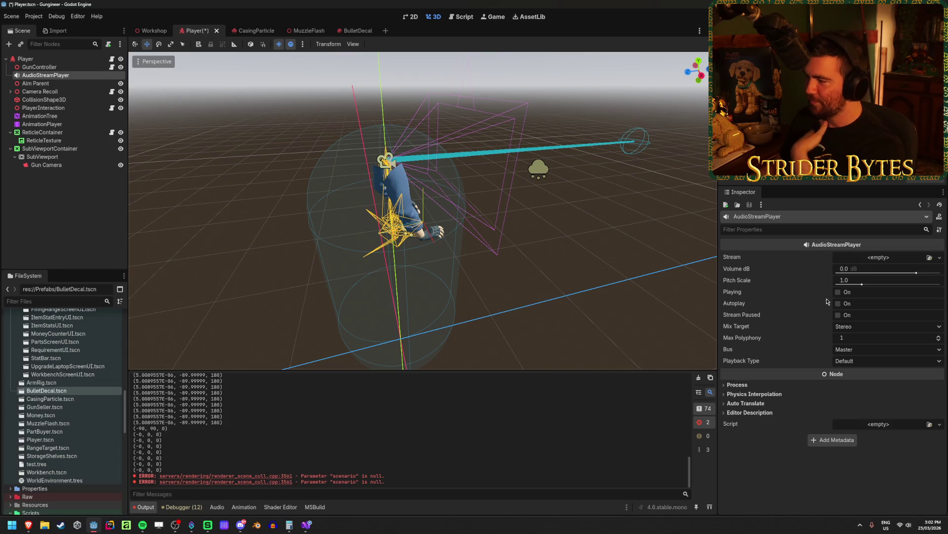
pyautogui.click(90, 175)
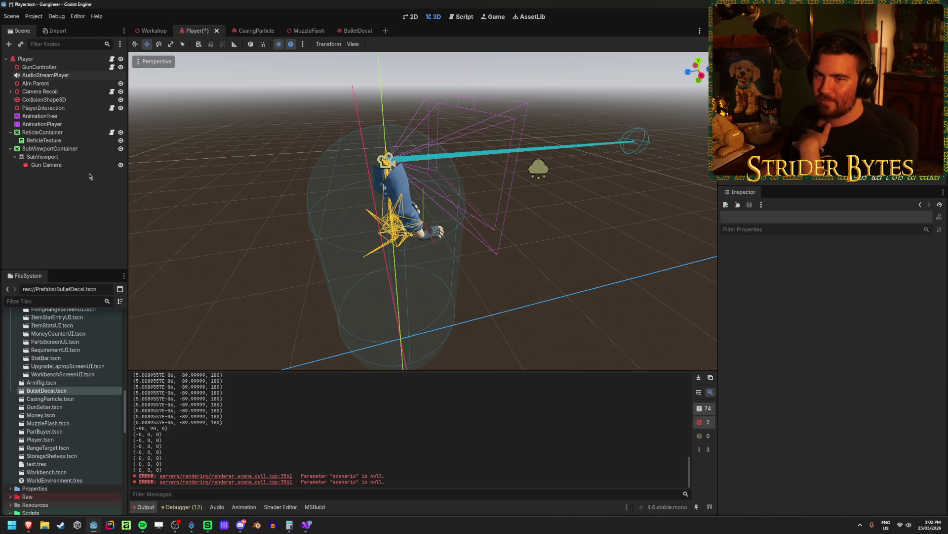
pyautogui.click(79, 75)
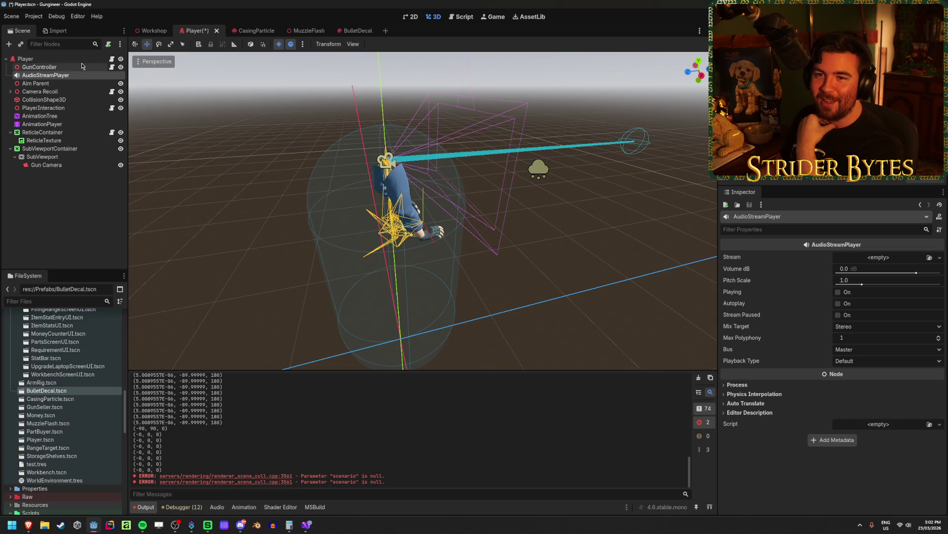
pyautogui.click(82, 68)
pyautogui.click(82, 77)
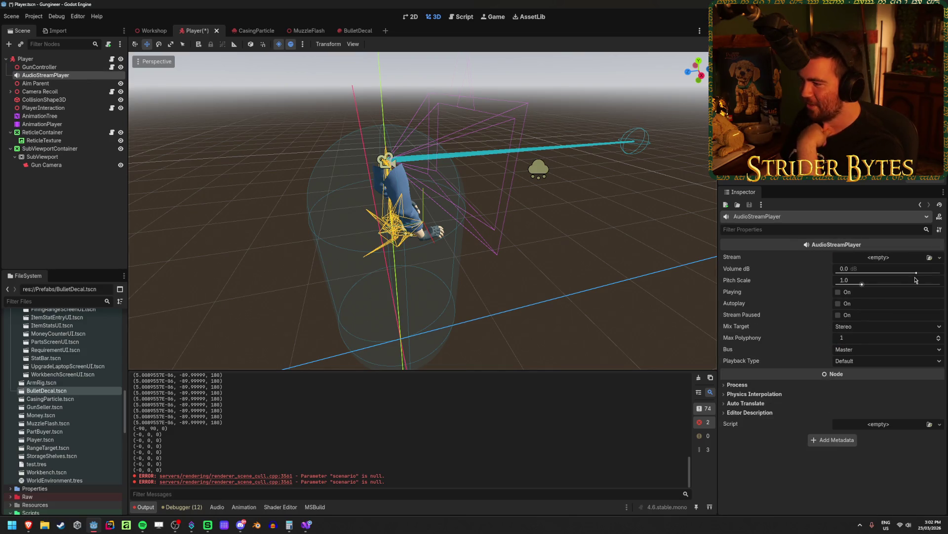
pyautogui.click(932, 258)
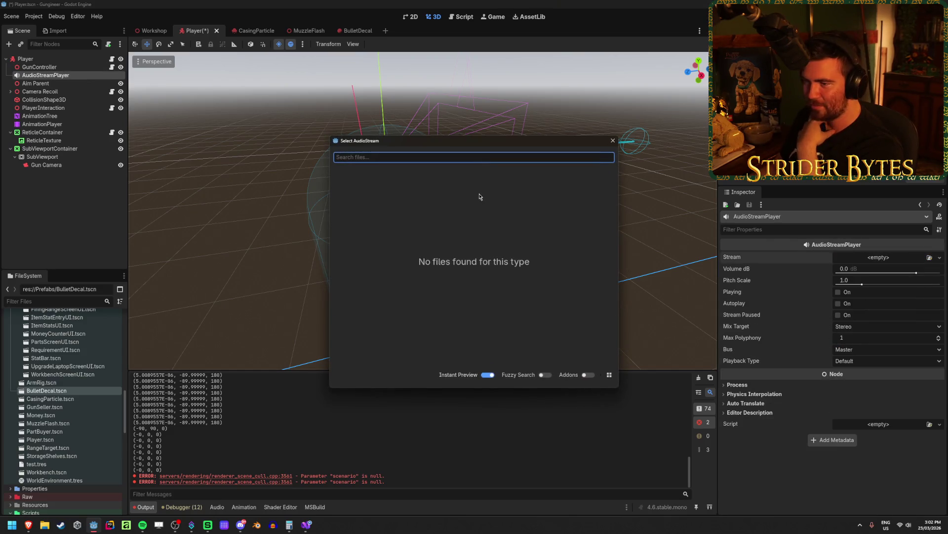
pyautogui.click(613, 141)
# Collapse the Materials and Prefabs folders in the FileSystem dock
pyautogui.scroll(15, 52, 423)
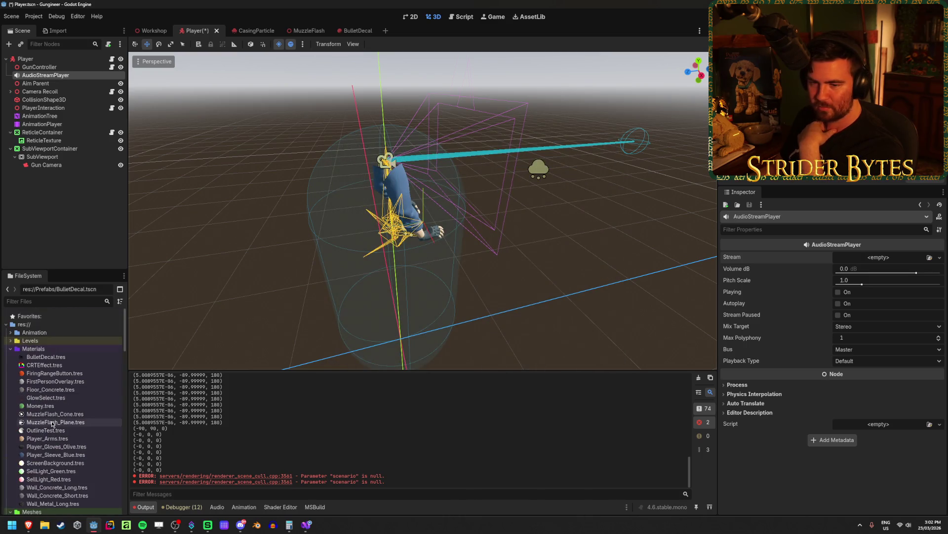
pyautogui.click(11, 348)
pyautogui.click(11, 365)
pyautogui.click(11, 365)
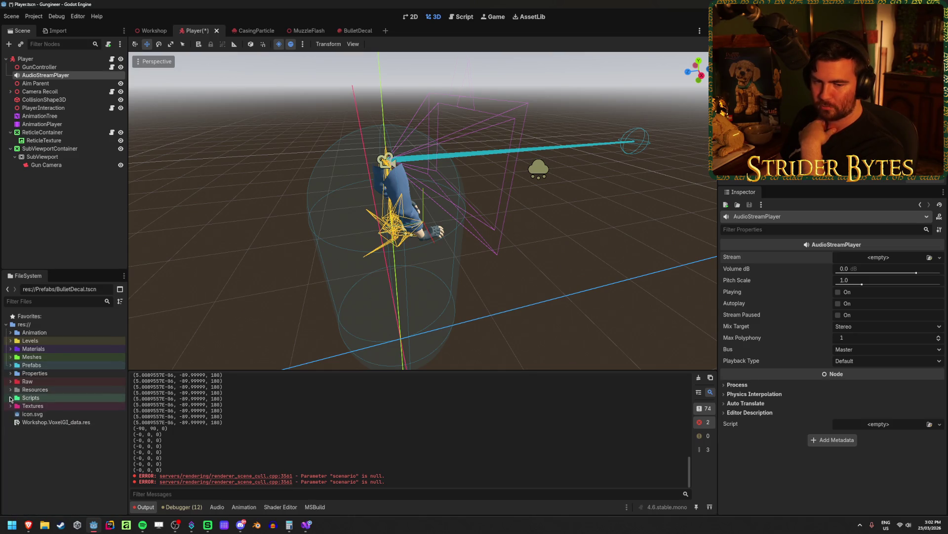
# Create a new folder named Audio at the res:// project root
pyautogui.rightClick(60, 326)
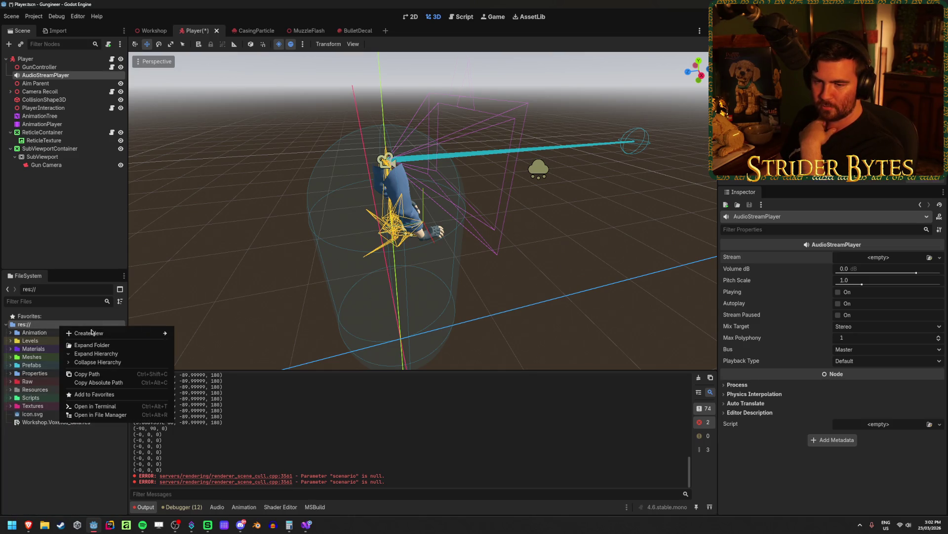
pyautogui.moveTo(122, 336)
pyautogui.click(217, 334)
pyautogui.write('Au')
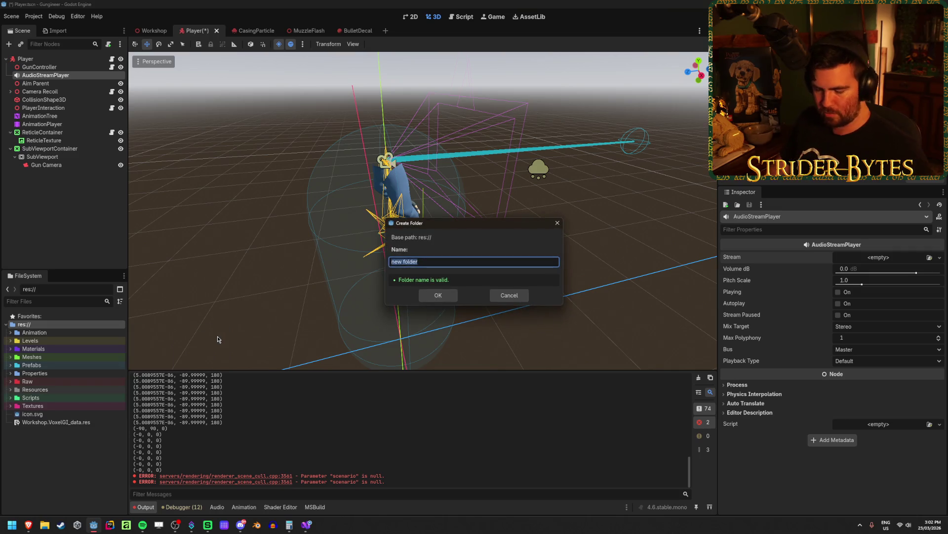
pyautogui.write('dio')
pyautogui.press('Return')
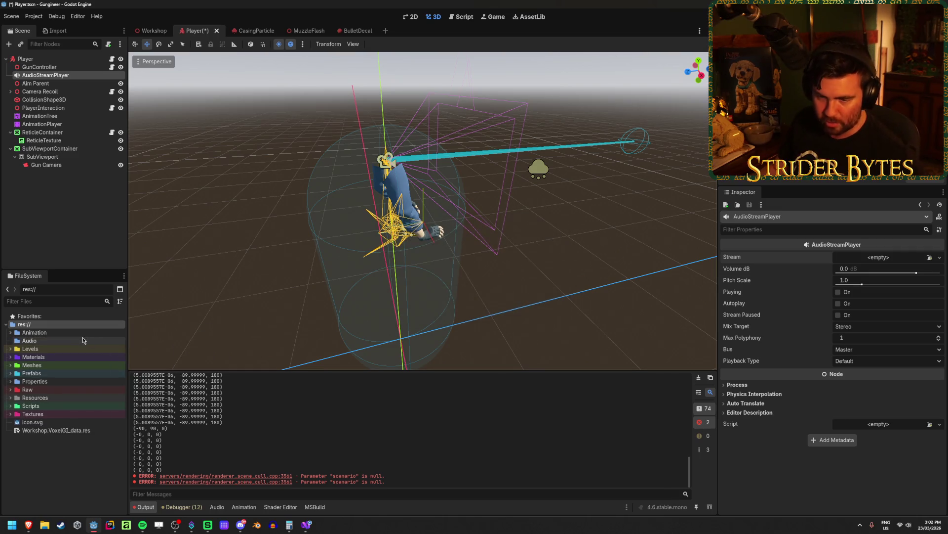
# Change the Audio folder's colour to orange after first trying gray
pyautogui.rightClick(82, 340)
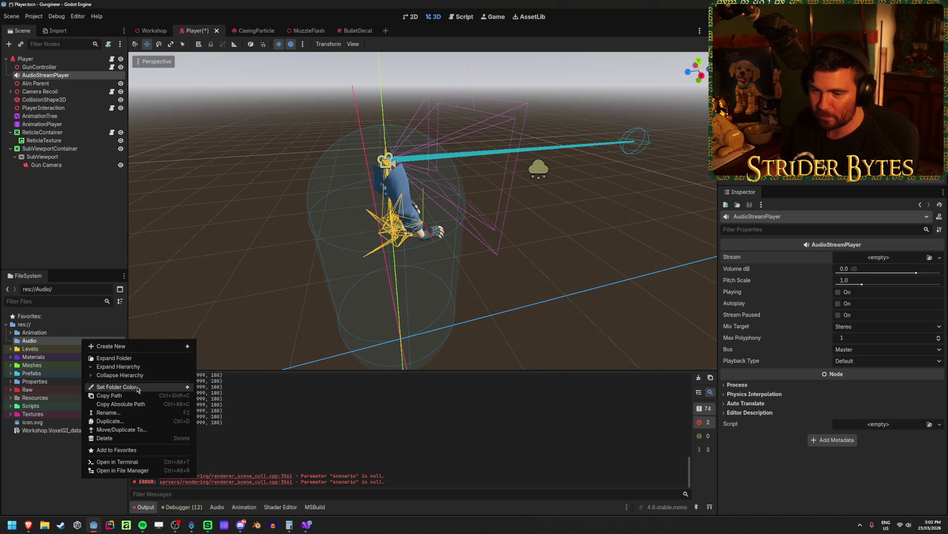
pyautogui.moveTo(116, 386)
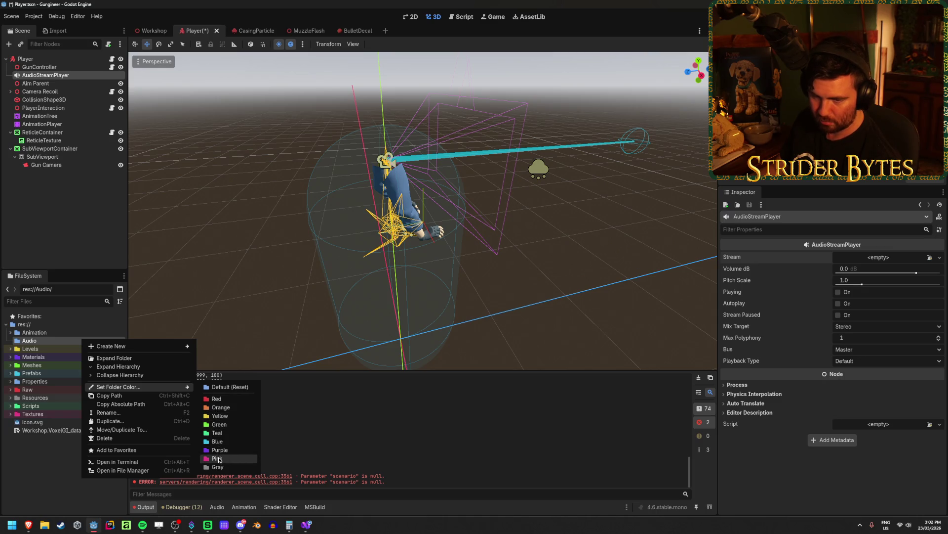
pyautogui.click(217, 467)
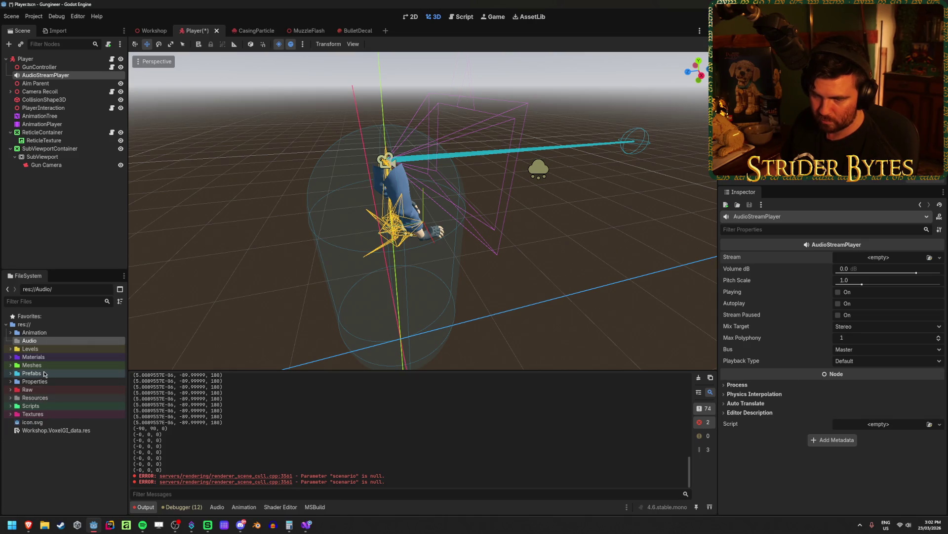
pyautogui.rightClick(55, 342)
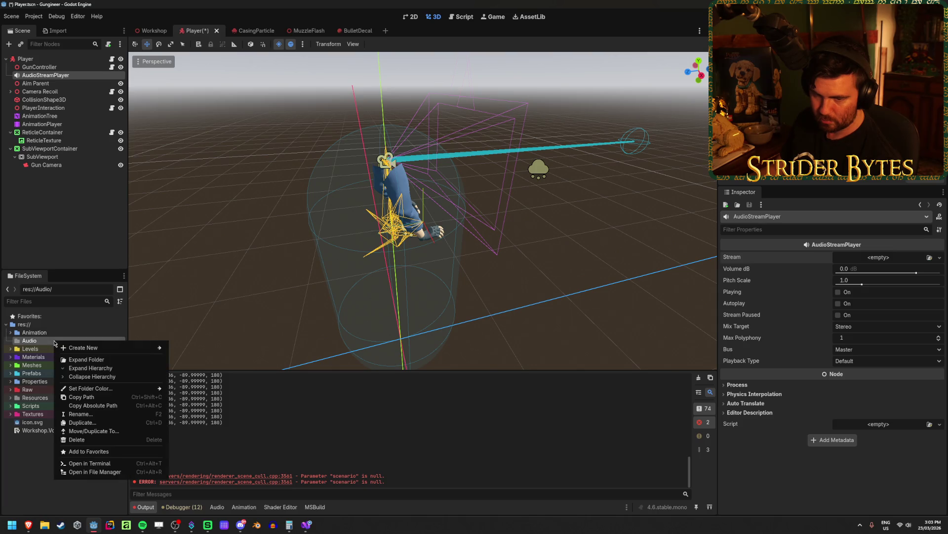
pyautogui.moveTo(97, 349)
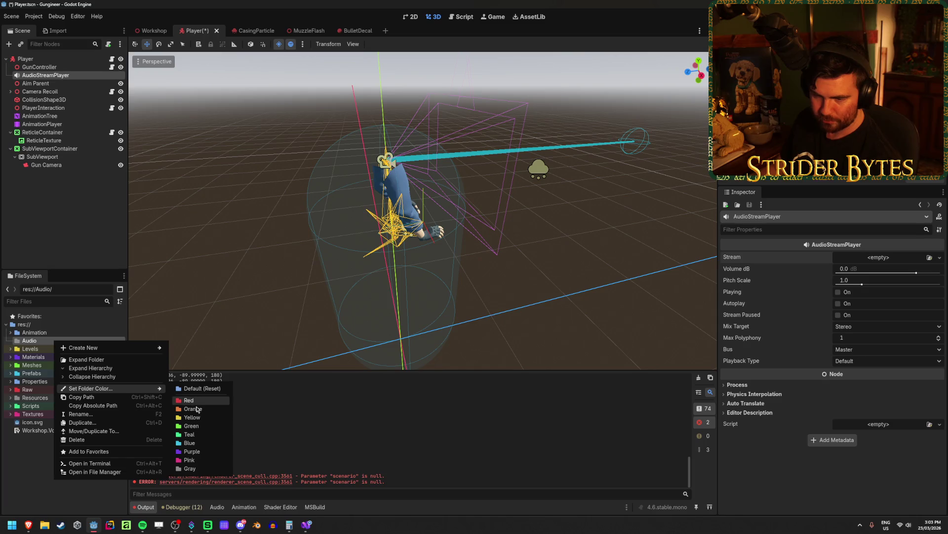
pyautogui.click(196, 414)
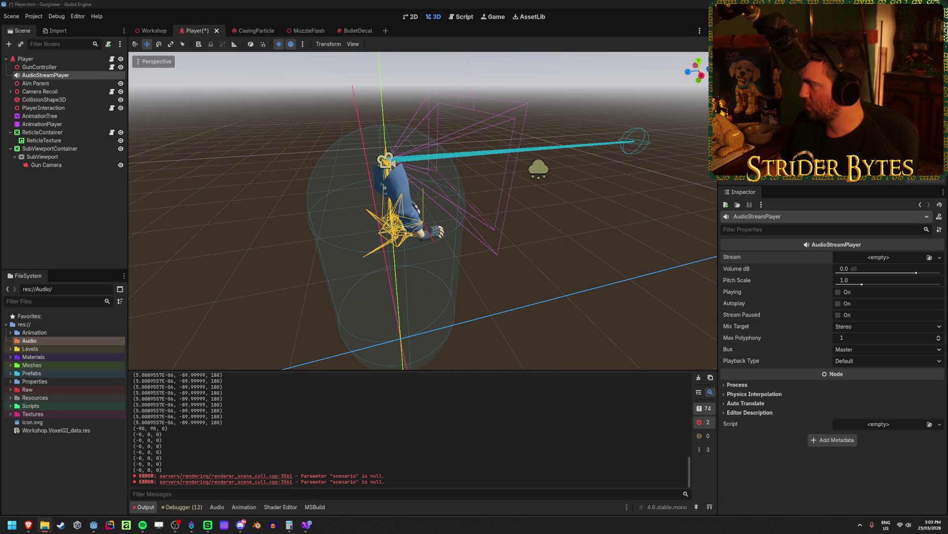
pyautogui.moveTo(947, 186)
pyautogui.mouseDown()
pyautogui.moveTo(457, 168)
pyautogui.moveTo(294, 79)
pyautogui.mouseUp()
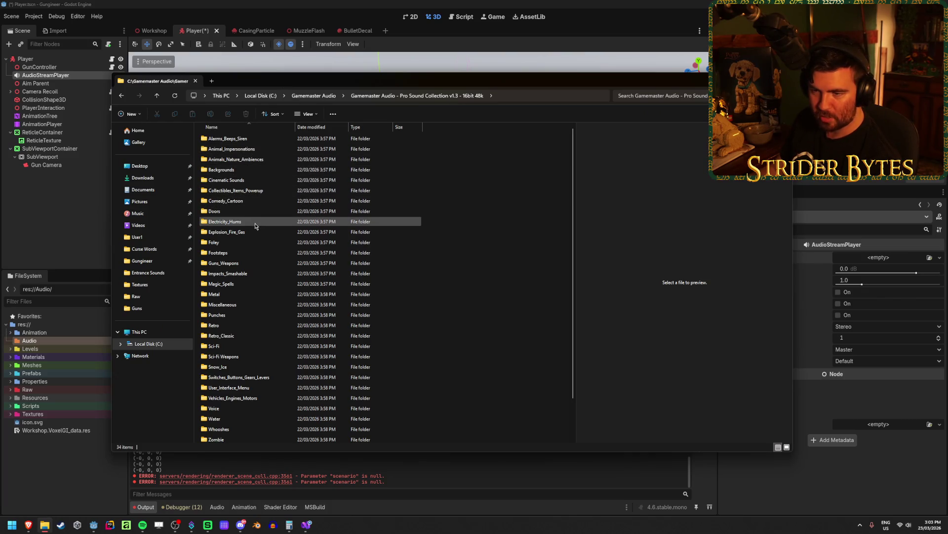
# Browse the sound categories: Guns_Weapons, Magic_Spells, Punches, Sci-Fi Weapons, User_Interface_Menu
pyautogui.click(269, 263)
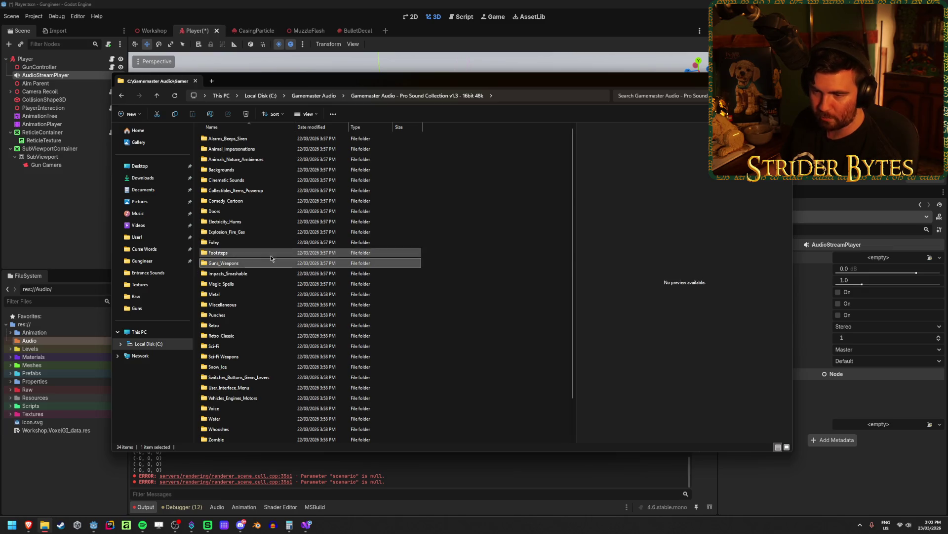
pyautogui.scroll(-2, 271, 257)
pyautogui.click(538, 179)
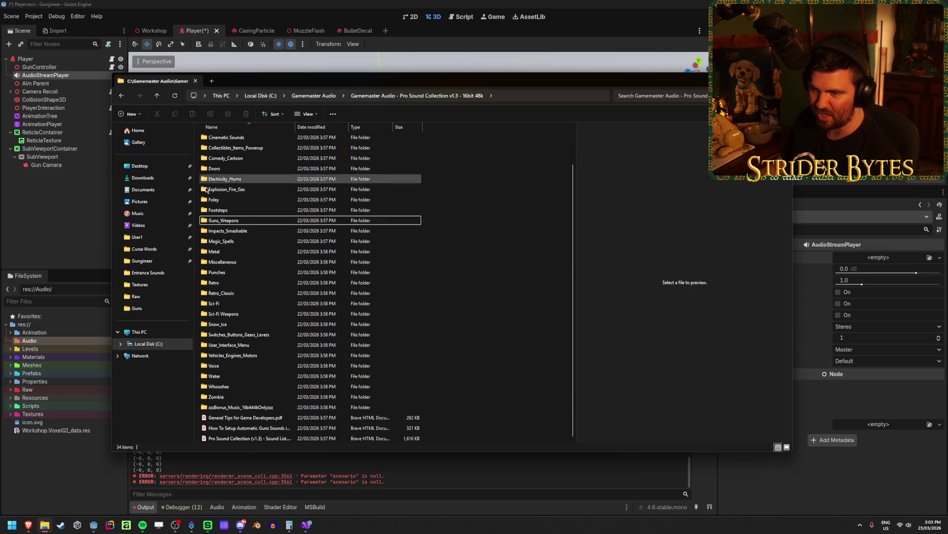
pyautogui.click(221, 242)
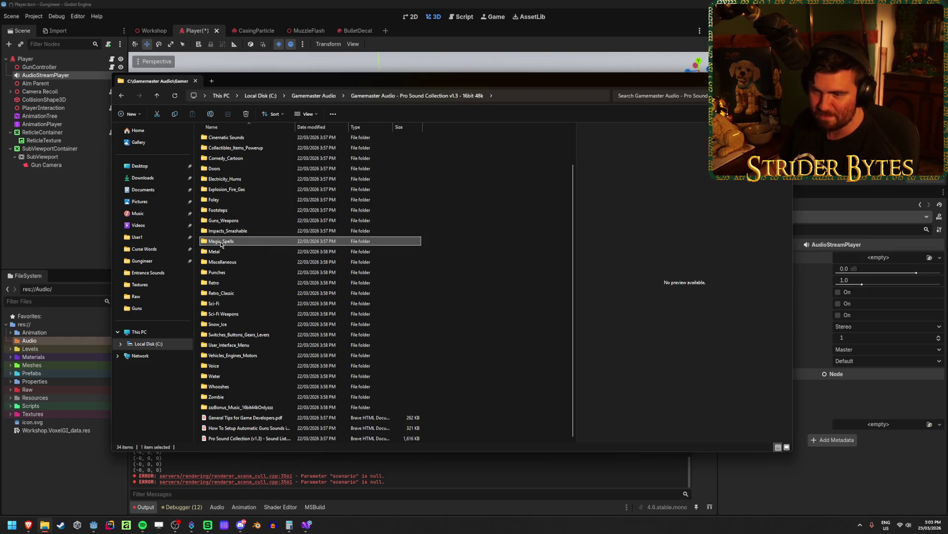
pyautogui.click(217, 272)
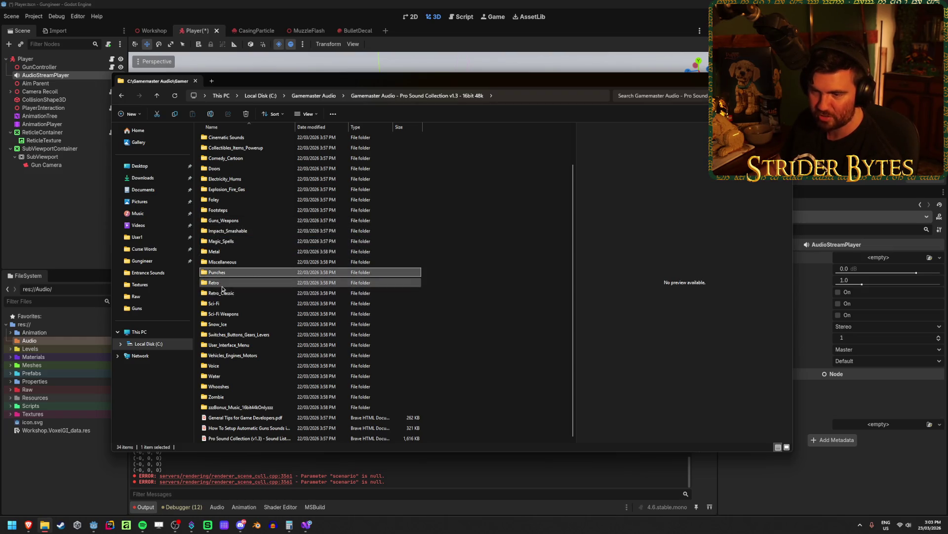
pyautogui.click(222, 314)
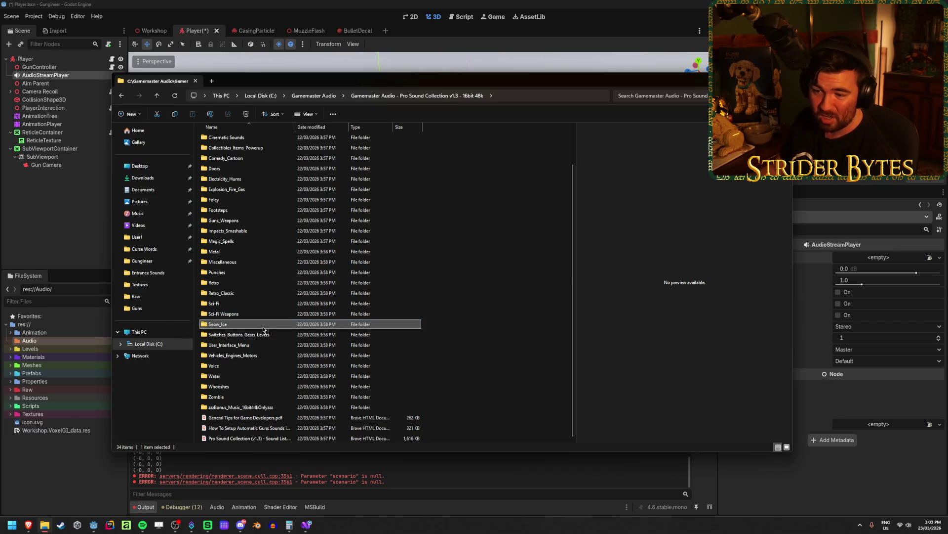
pyautogui.click(232, 345)
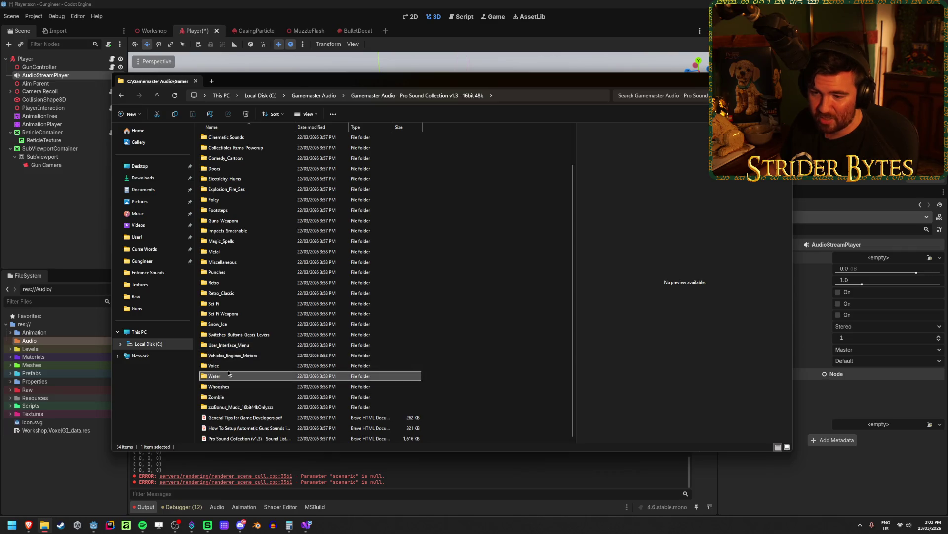
# In Voice > Announcer Classic FPS, play the doublekill announcer sound and close the player
pyautogui.doubleClick(214, 365)
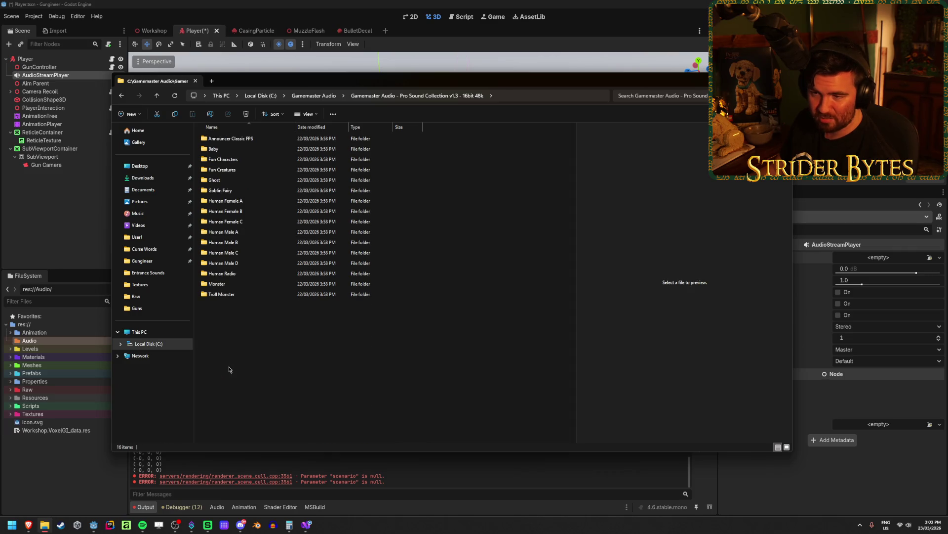
pyautogui.doubleClick(230, 140)
pyautogui.moveTo(254, 126); pyautogui.dragTo(362, 127)
pyautogui.click(281, 171)
pyautogui.doubleClick(281, 170)
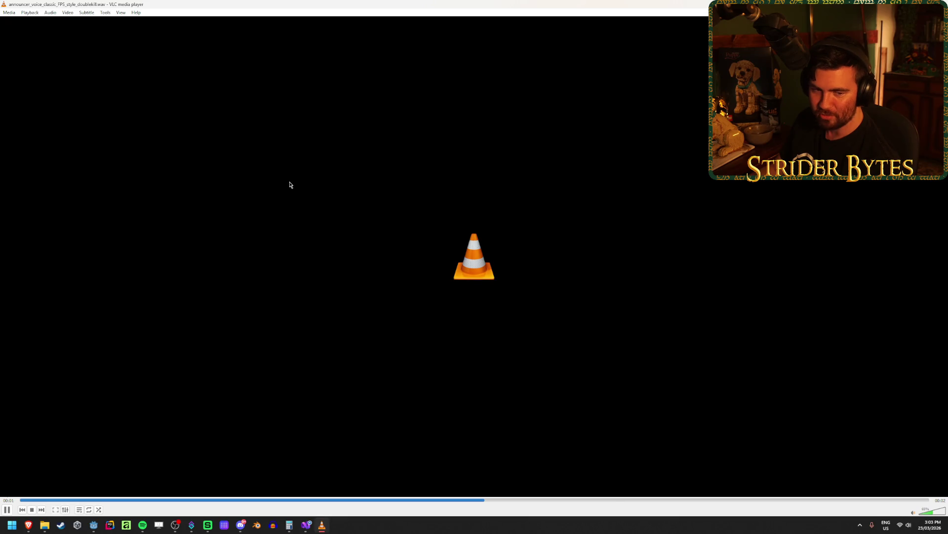
pyautogui.hotkey('ctrl', 'q')
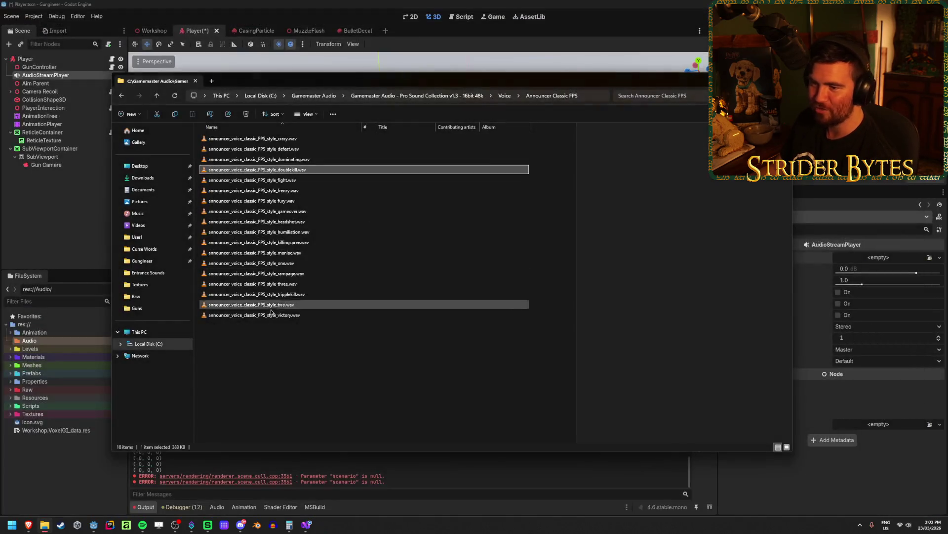
# Look into the Human Male A voice folder, then return to the collection's top folder list
pyautogui.click(509, 96)
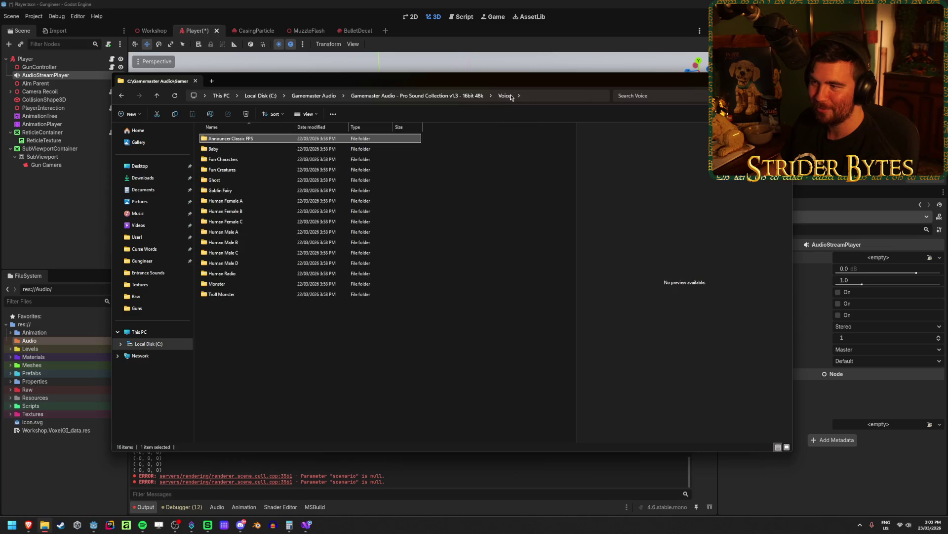
pyautogui.doubleClick(245, 236)
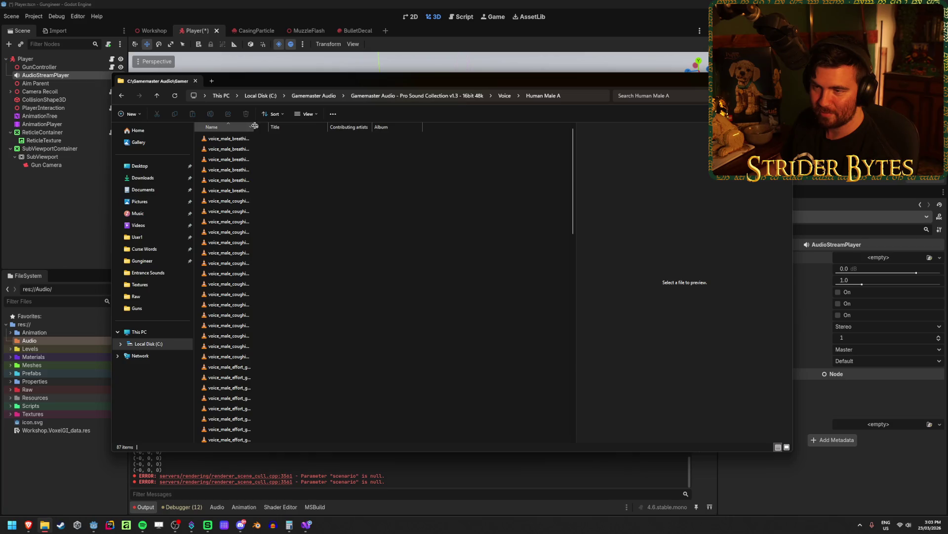
pyautogui.scroll(-15, 275, 180)
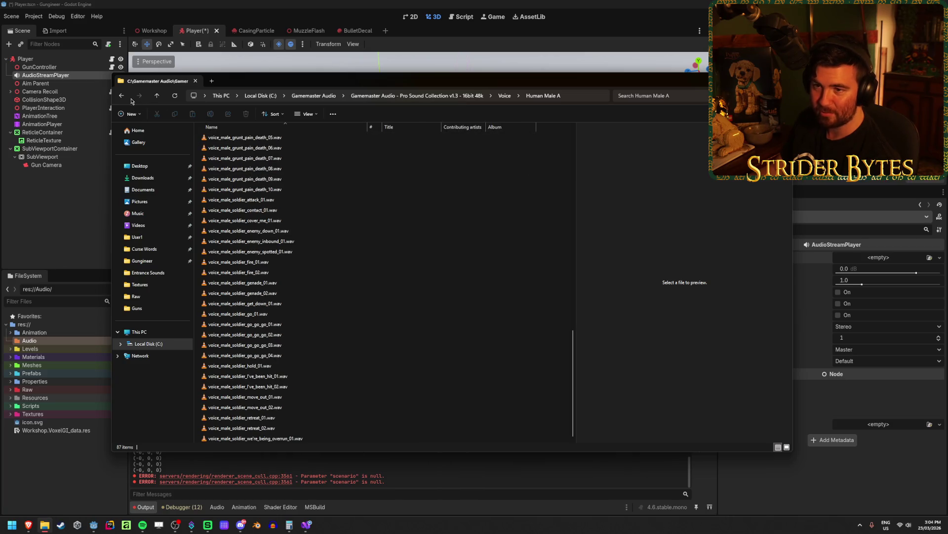
pyautogui.click(122, 95)
pyautogui.click(122, 96)
pyautogui.click(122, 95)
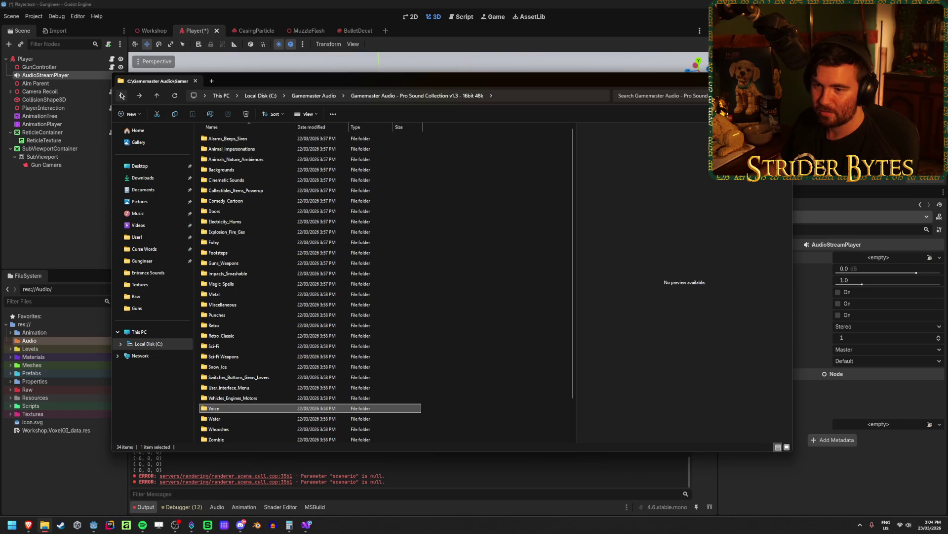
# Open Guns_Weapons > Bullets and scroll through its sound files
pyautogui.doubleClick(253, 264)
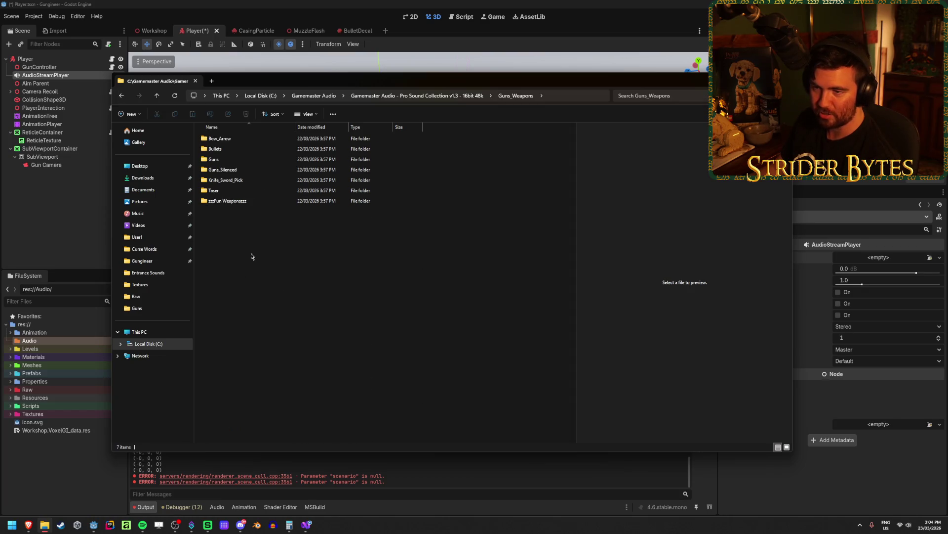
pyautogui.doubleClick(243, 157)
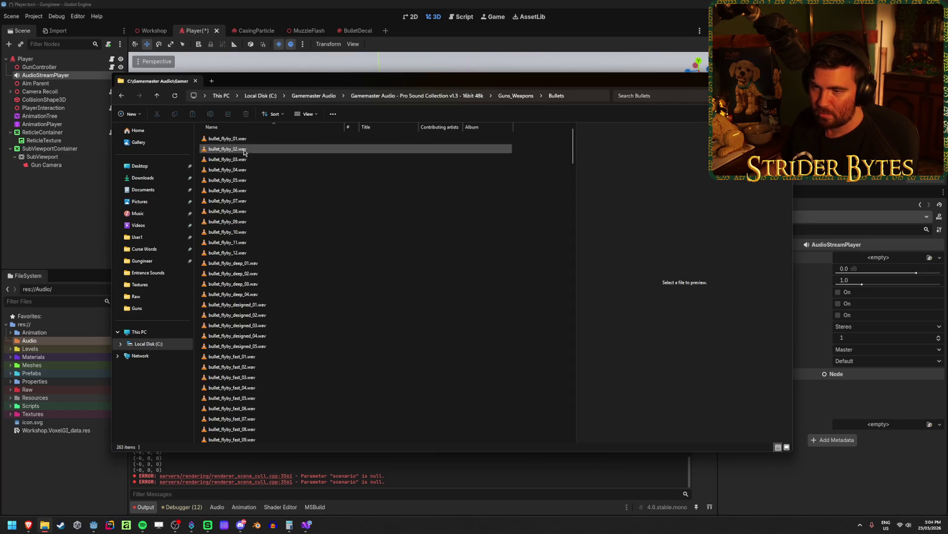
pyautogui.scroll(-20, 270, 300)
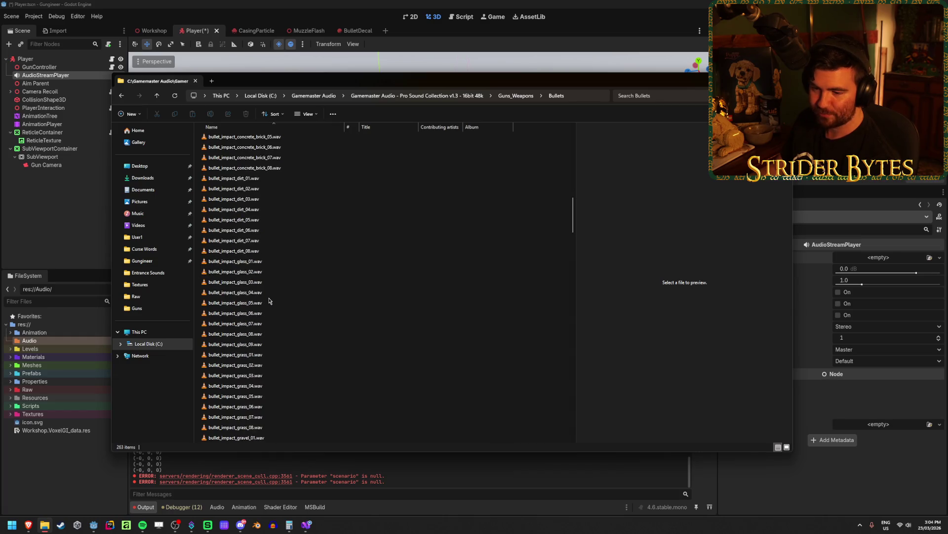
pyautogui.scroll(-20, 269, 300)
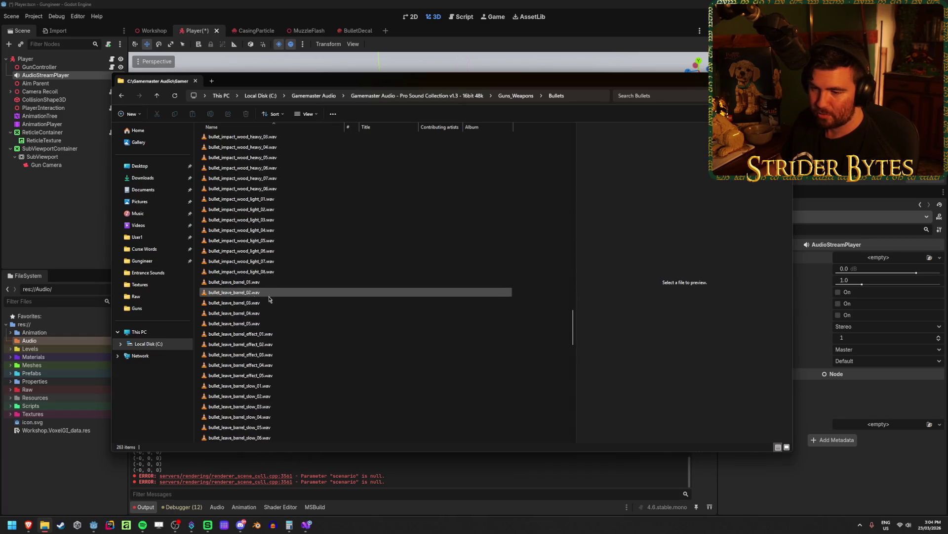
pyautogui.scroll(20, 269, 299)
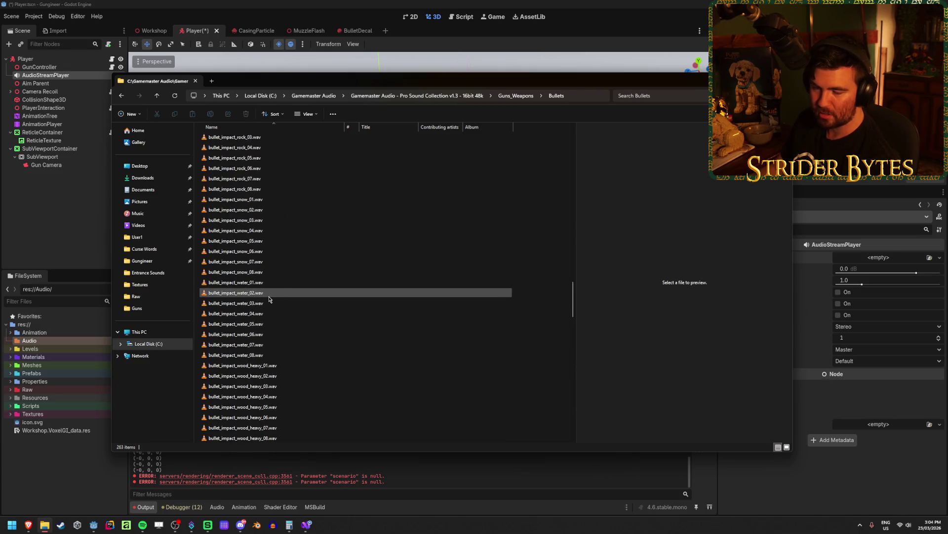
pyautogui.scroll(20, 269, 299)
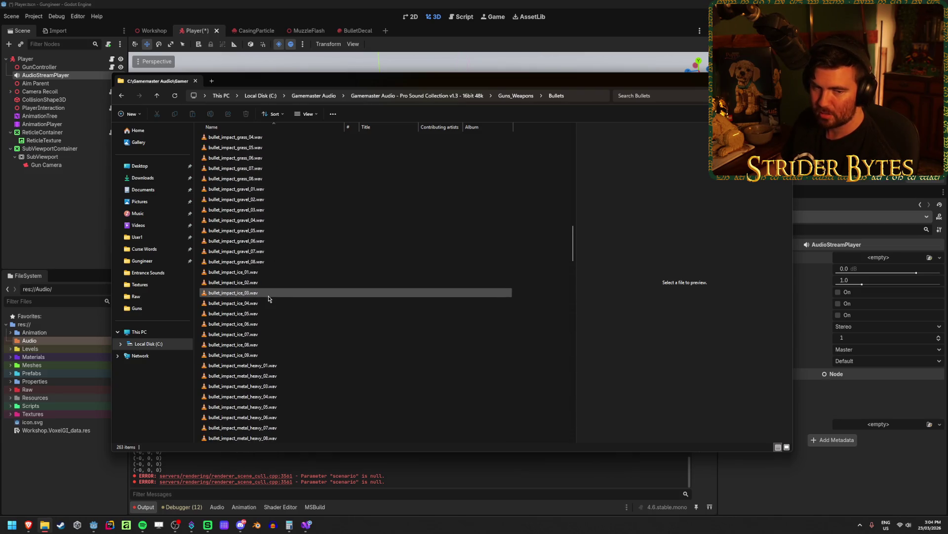
pyautogui.scroll(-20, 269, 299)
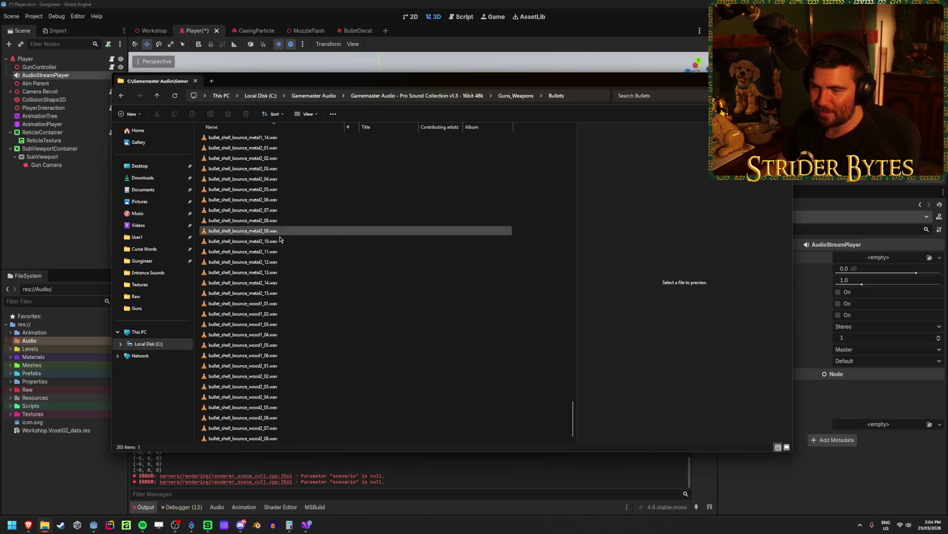
pyautogui.scroll(20, 266, 333)
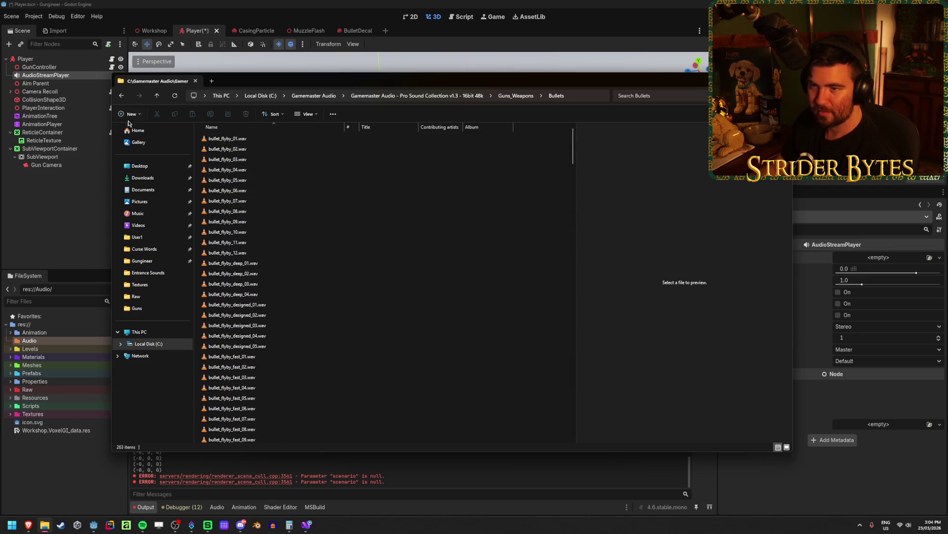
# Check Guns_Silenced, then open the Guns folder and select the automatic guns setup guide PDF
pyautogui.click(121, 95)
pyautogui.doubleClick(258, 171)
pyautogui.scroll(-15, 258, 171)
pyautogui.scroll(-7, 245, 283)
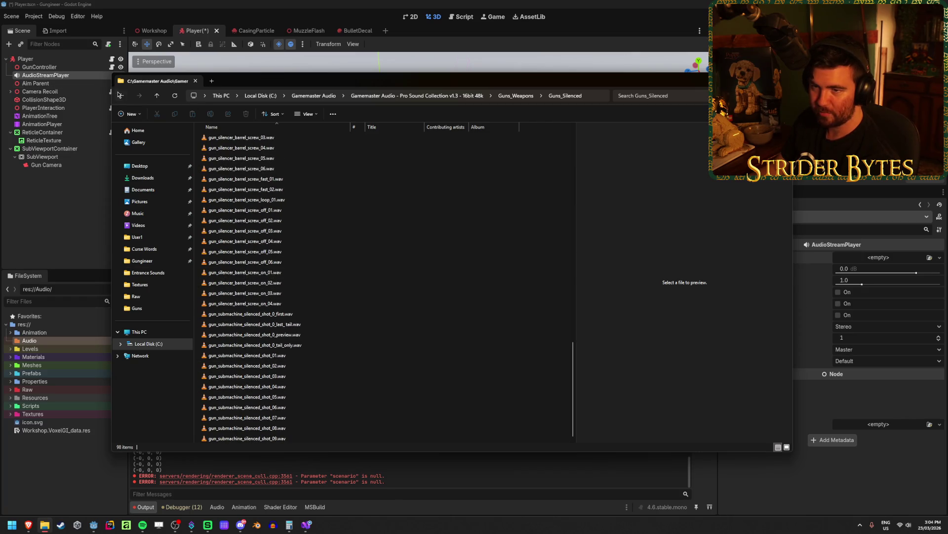
pyautogui.click(119, 95)
pyautogui.doubleClick(247, 161)
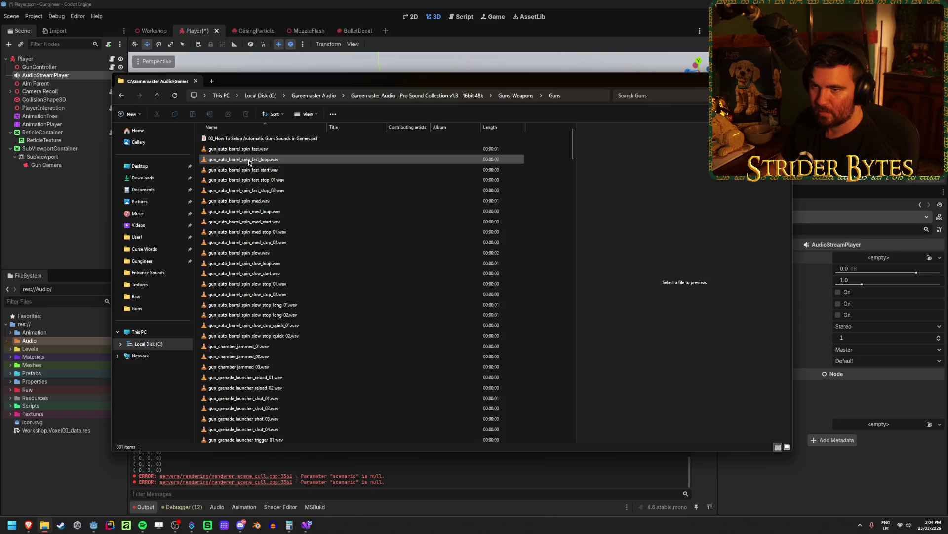
pyautogui.click(266, 140)
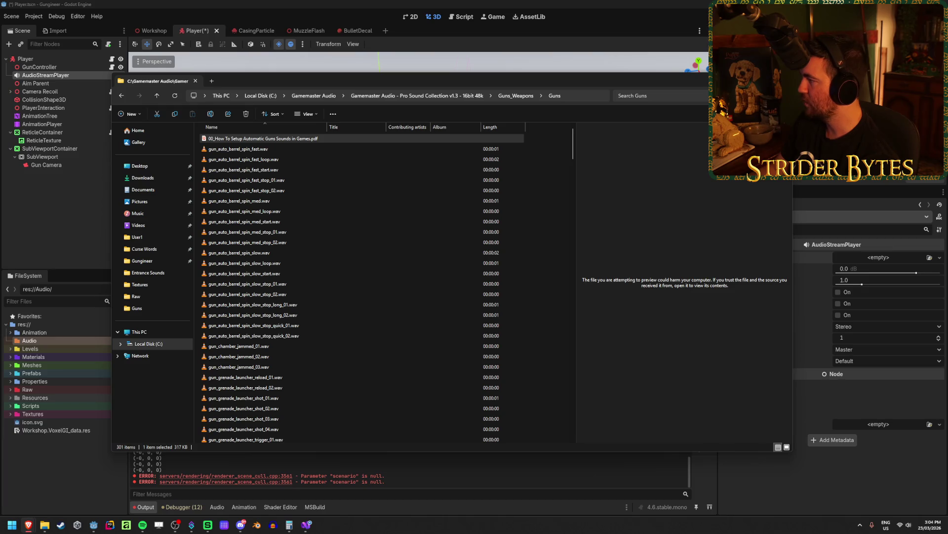
# Open the setup guide PDF and read the shot_first_00, shot_01 - 08 and tail_only_00 sections
pyautogui.press('Return')
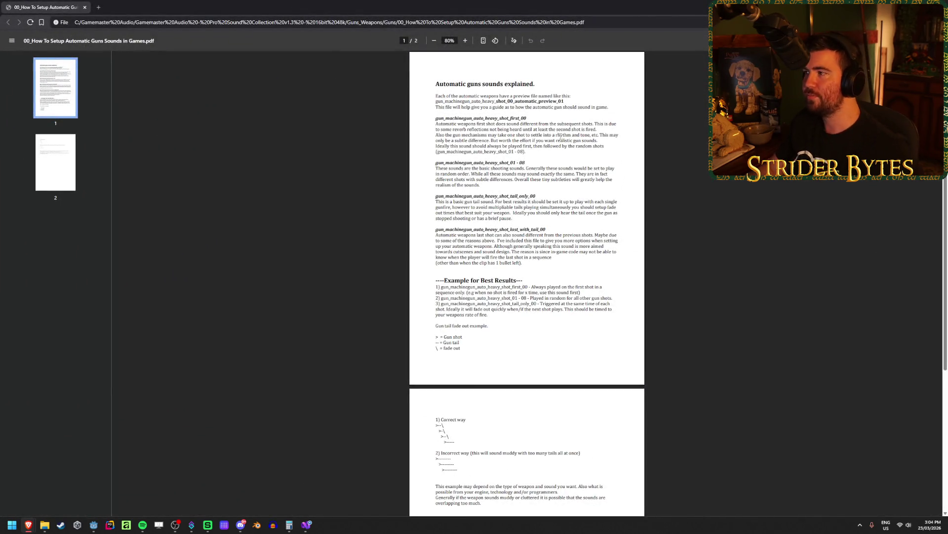
pyautogui.keyDown('ctrl'); pyautogui.scroll(2, 561, 136); pyautogui.keyUp('ctrl')
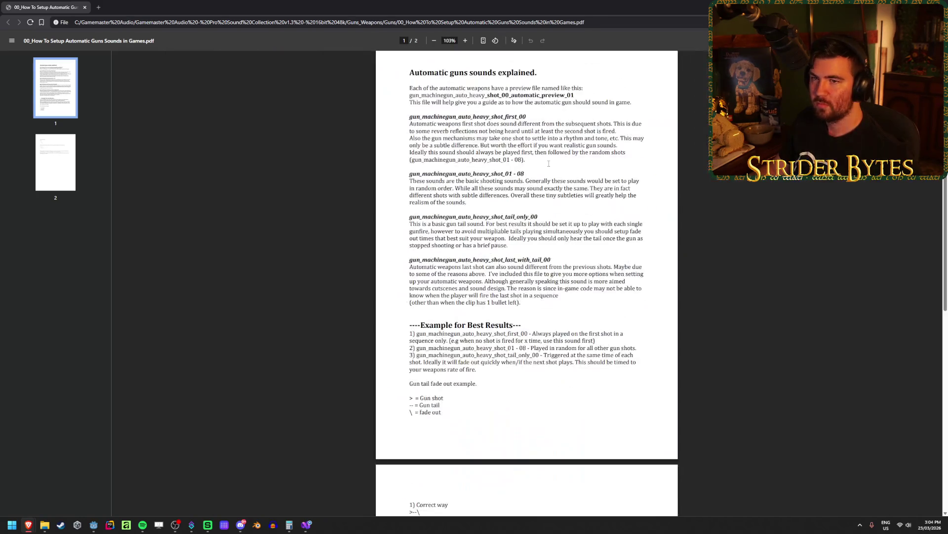
pyautogui.keyDown('ctrl'); pyautogui.scroll(2, 549, 163); pyautogui.keyUp('ctrl')
pyautogui.scroll(1, 548, 163)
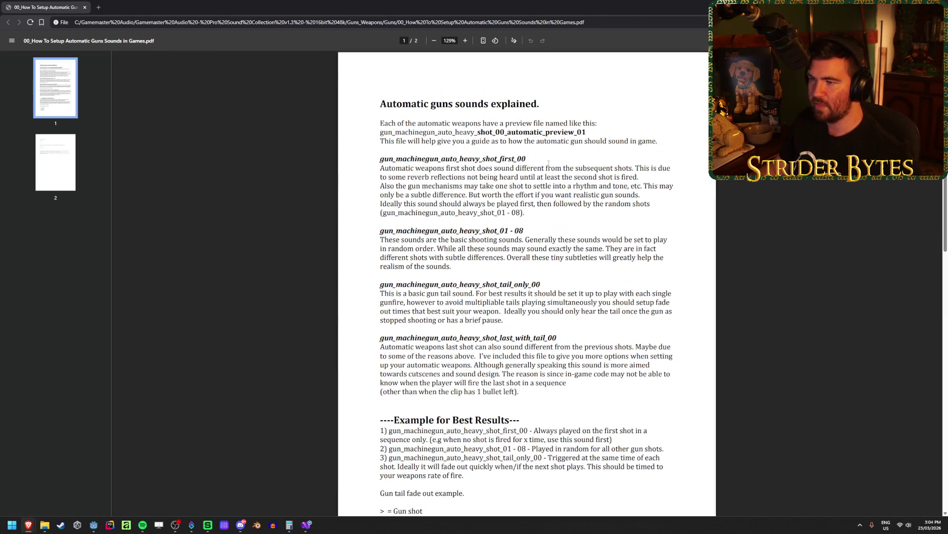
pyautogui.moveTo(435, 158)
pyautogui.mouseDown()
pyautogui.moveTo(525, 159)
pyautogui.moveTo(494, 159)
pyautogui.mouseUp()
pyautogui.click(485, 217)
pyautogui.moveTo(482, 230); pyautogui.dragTo(434, 242)
pyautogui.click(435, 242)
pyautogui.moveTo(474, 289); pyautogui.dragTo(557, 290)
pyautogui.click(557, 291)
pyautogui.moveTo(547, 338); pyautogui.dragTo(457, 337)
pyautogui.click(445, 337)
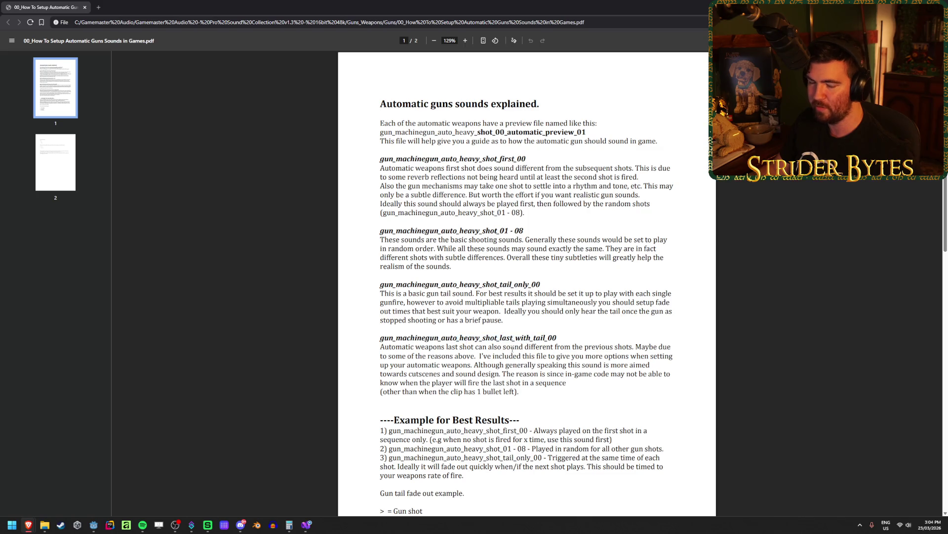
# Read the second page's Correct way example and gun tail diagram
pyautogui.scroll(-1, 433, 283)
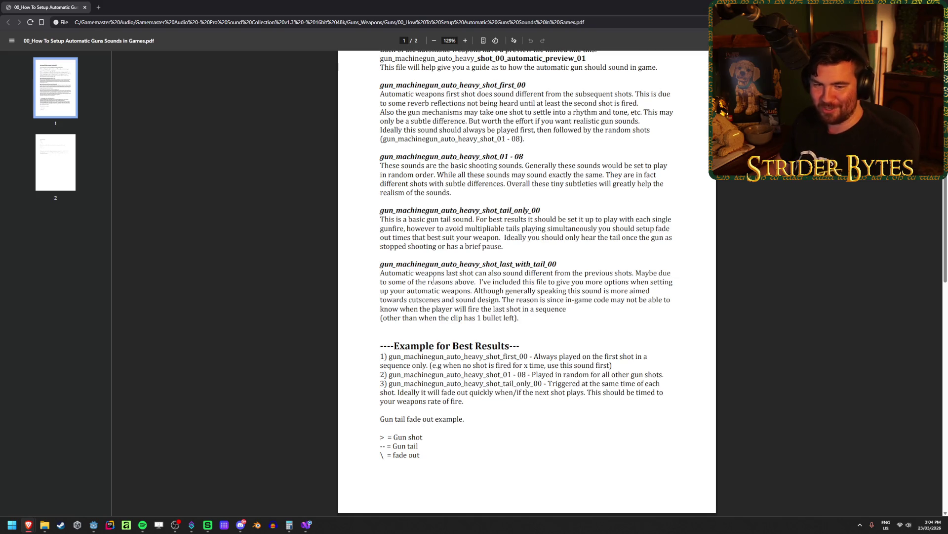
pyautogui.scroll(-6, 434, 278)
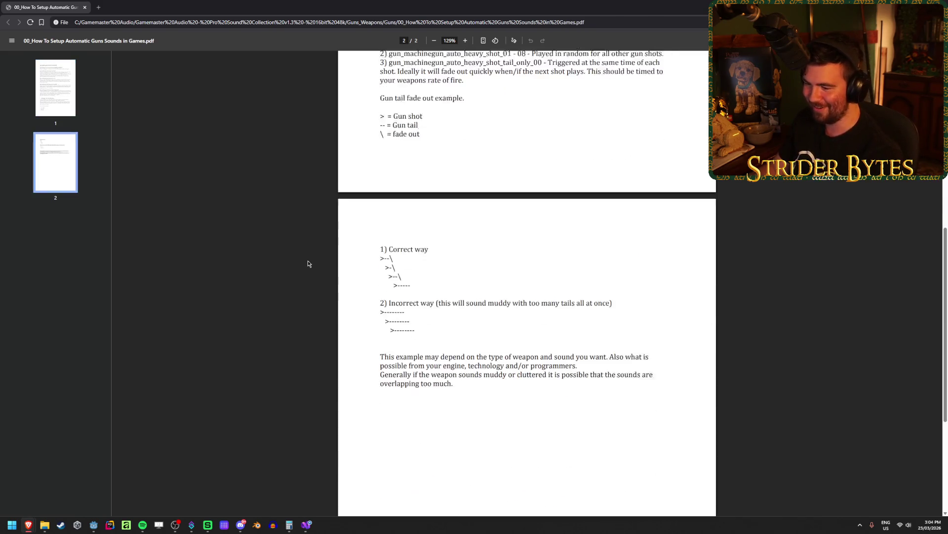
pyautogui.scroll(2, 454, 261)
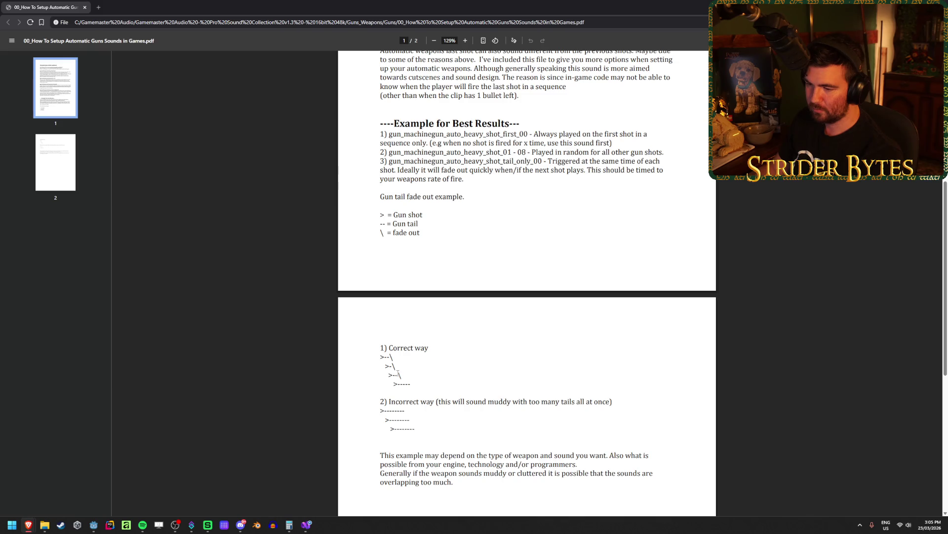
pyautogui.moveTo(398, 348); pyautogui.dragTo(430, 348)
pyautogui.click(390, 357)
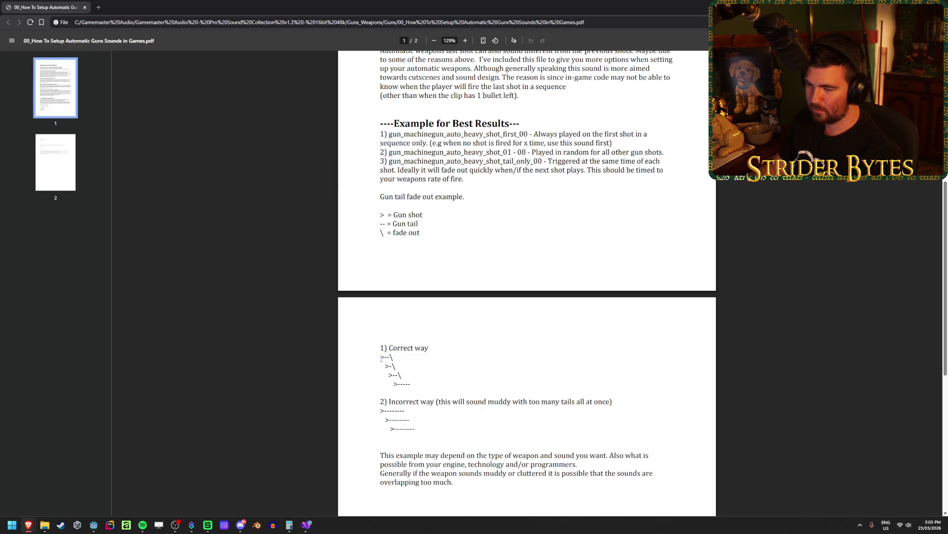
pyautogui.click(379, 357)
pyautogui.moveTo(379, 356); pyautogui.dragTo(392, 357)
pyautogui.click(391, 357)
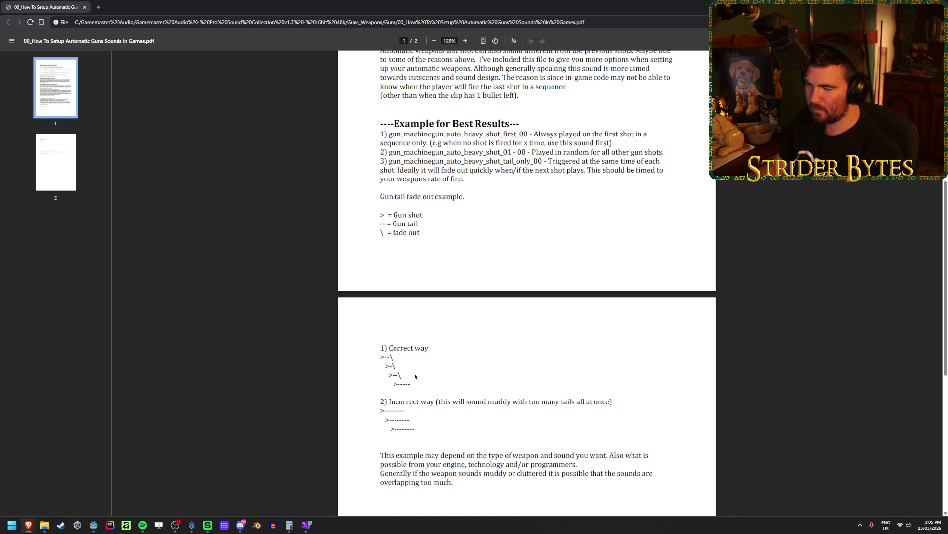
# Reread the sentence about tails fading out, then switch back to File Explorer
pyautogui.scroll(2, 456, 431)
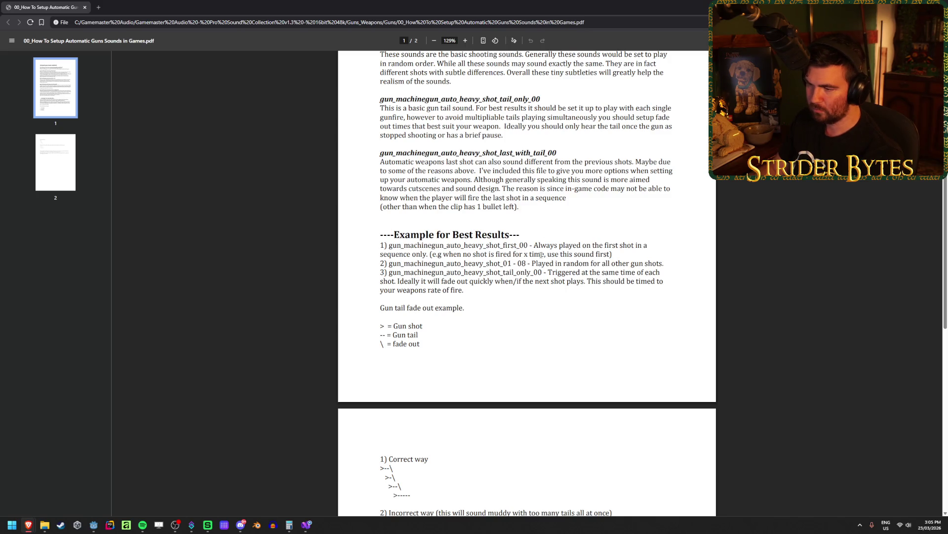
pyautogui.moveTo(440, 282); pyautogui.dragTo(624, 281)
pyautogui.doubleClick(612, 281)
pyautogui.moveTo(399, 281); pyautogui.dragTo(437, 281)
pyautogui.click(437, 281)
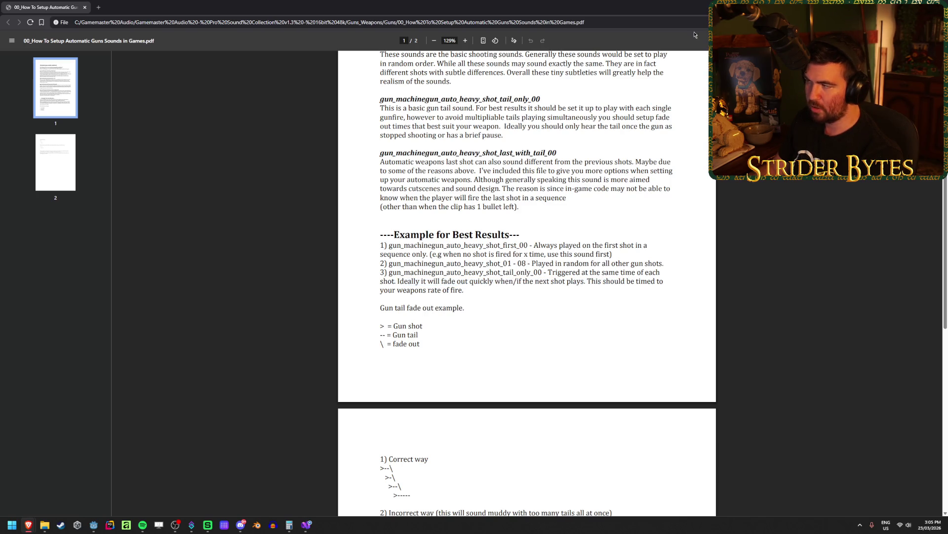
pyautogui.hotkey('alt', 'Tab')
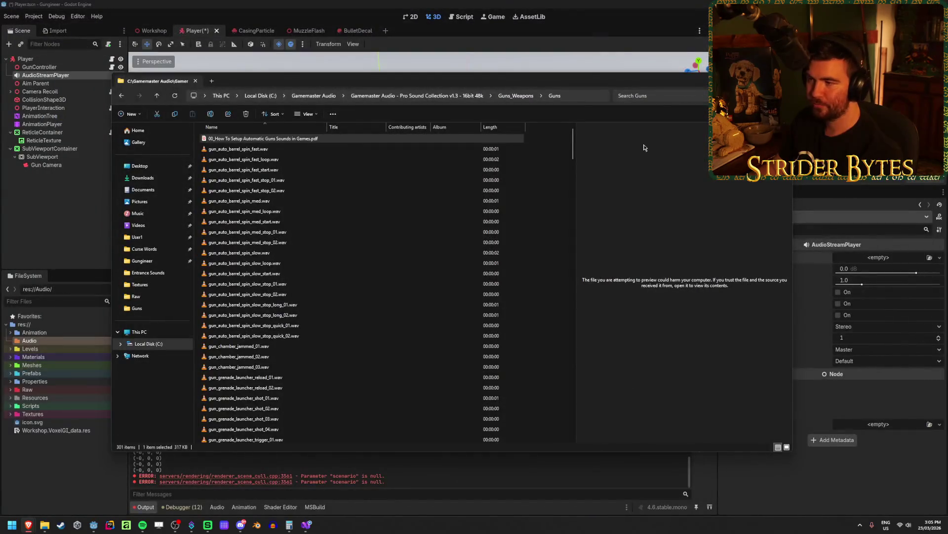
# Reopen File Explorer at Guns_Weapons, select the Guns folder for copying, and return to Godot
pyautogui.hotkey('alt', 'Tab')
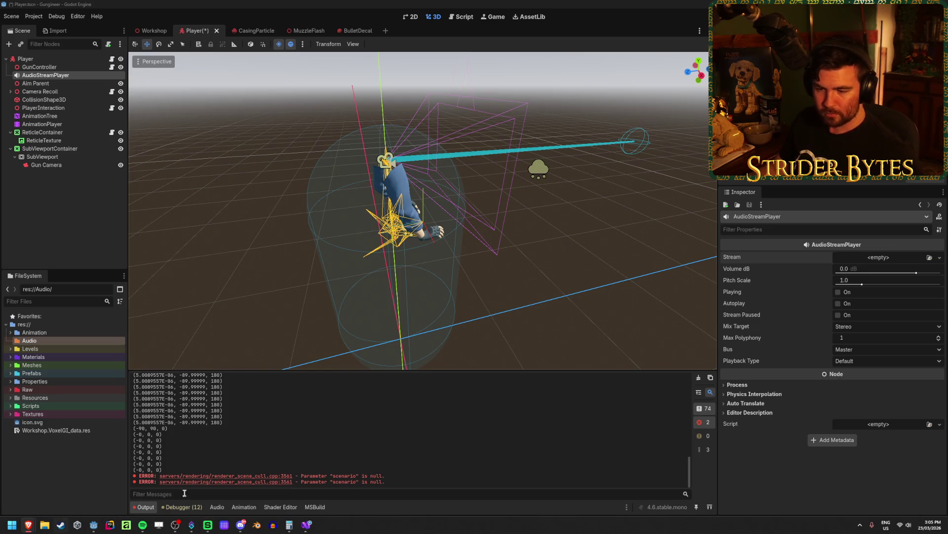
pyautogui.click(44, 524)
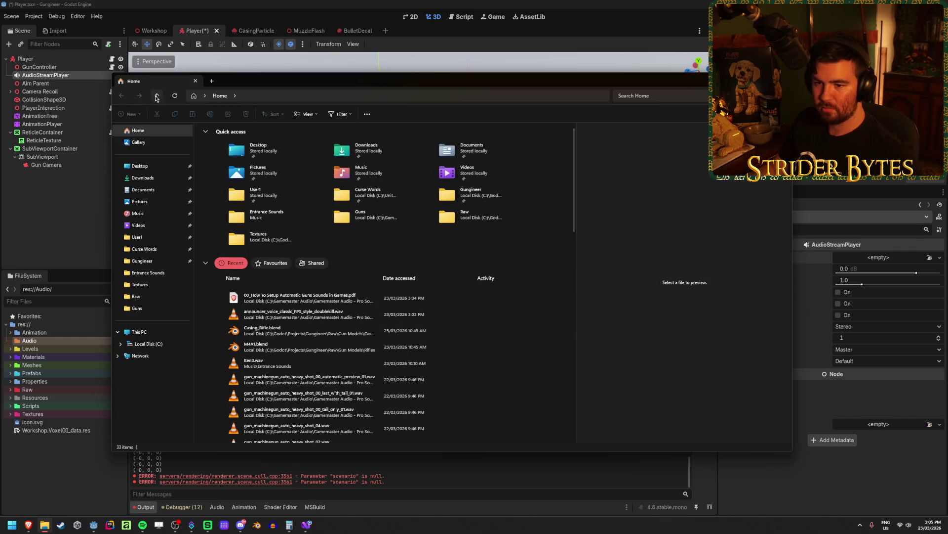
pyautogui.click(137, 308)
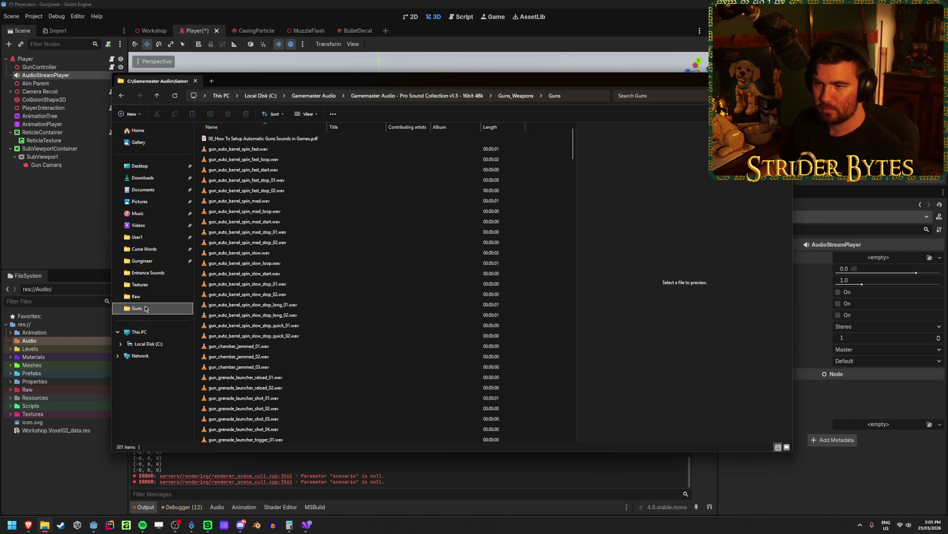
pyautogui.click(515, 99)
pyautogui.click(224, 161)
pyautogui.click(49, 341)
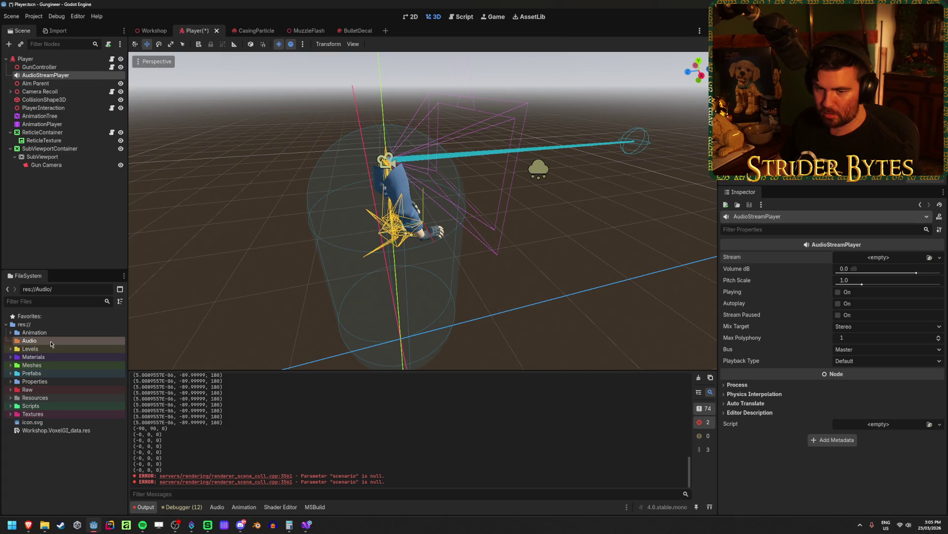
# Paste the Guns sound folder (301 files) into the project's Audio folder via File Manager, then return to Godot
pyautogui.rightClick(53, 342)
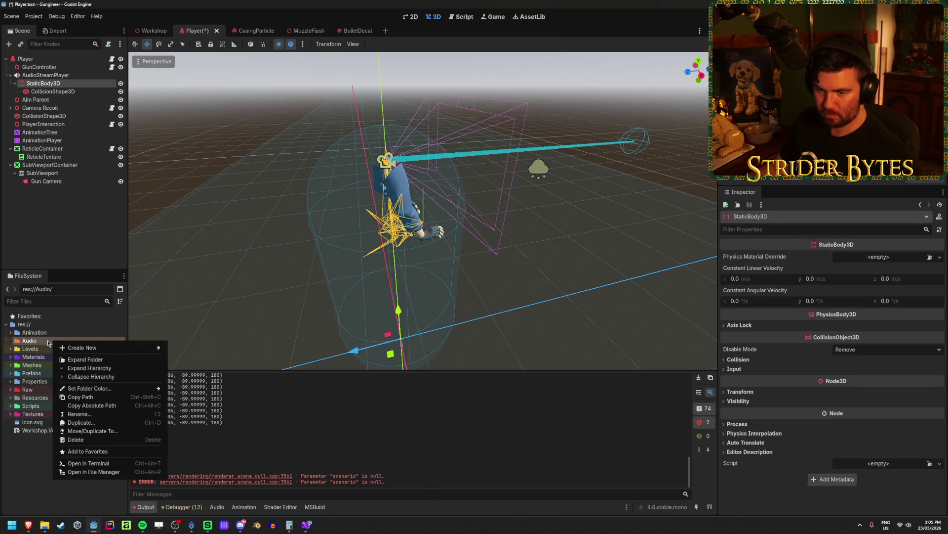
pyautogui.click(106, 471)
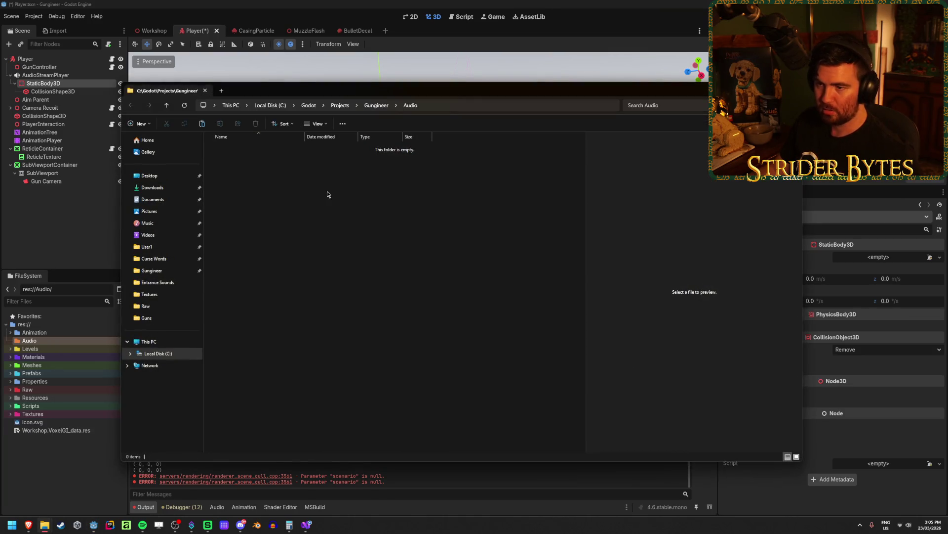
pyautogui.hotkey('ctrl', 'v')
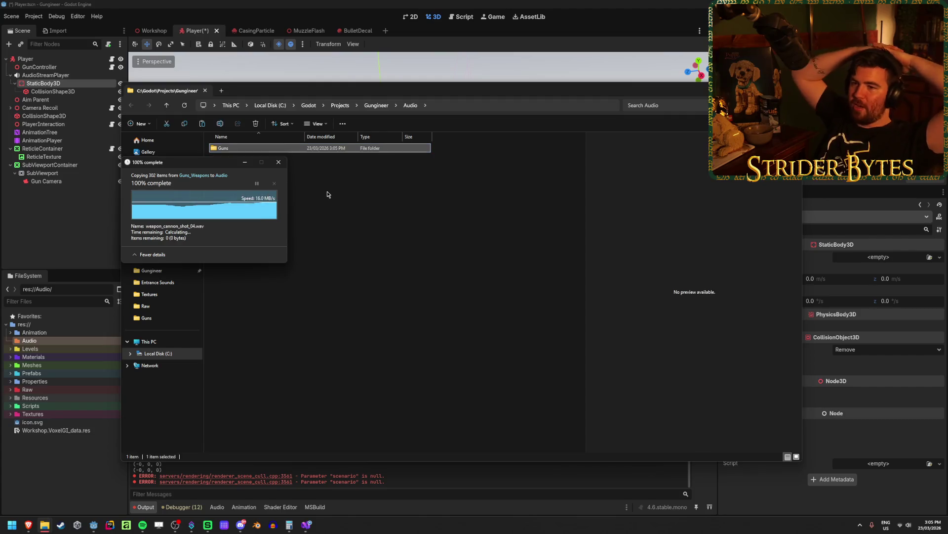
pyautogui.doubleClick(285, 147)
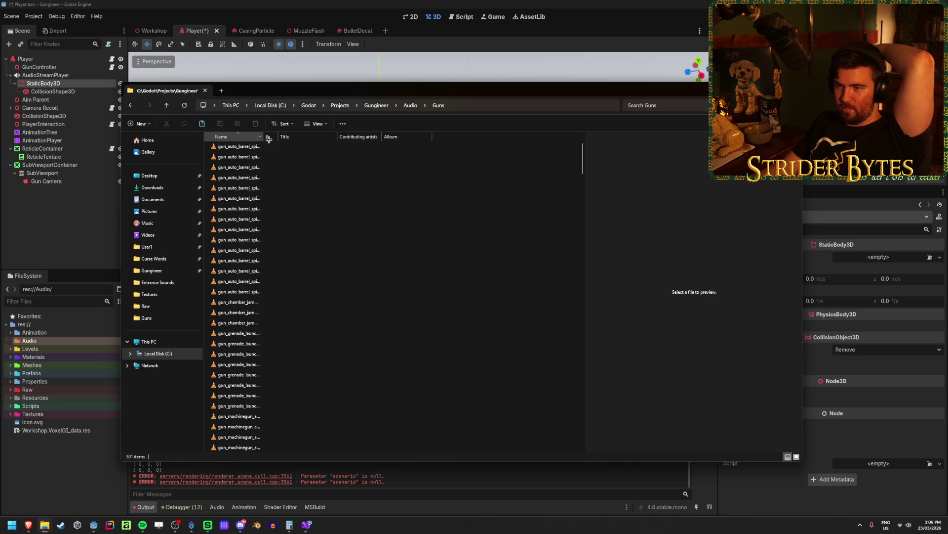
pyautogui.click(230, 77)
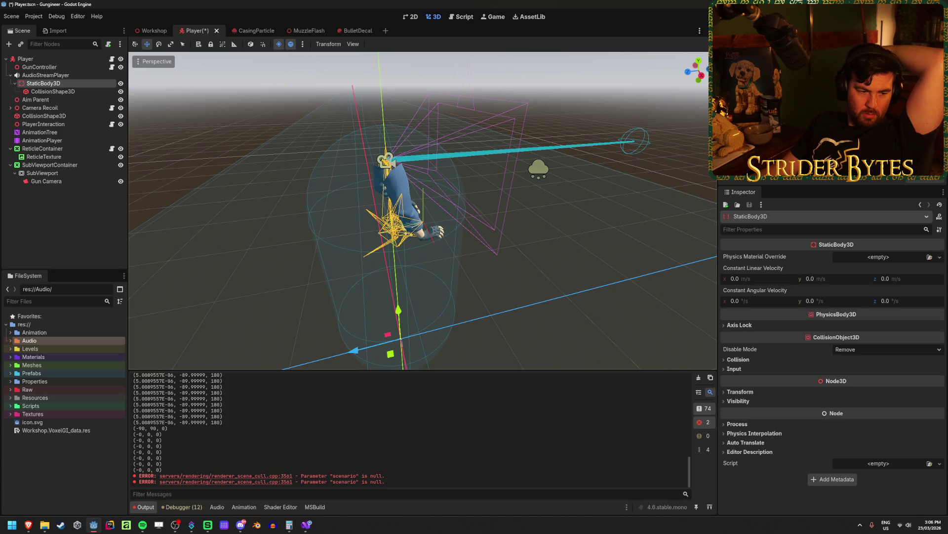
# Save the Player scene with its new AudioStreamPlayer node
pyautogui.hotkey('alt', 'Tab')
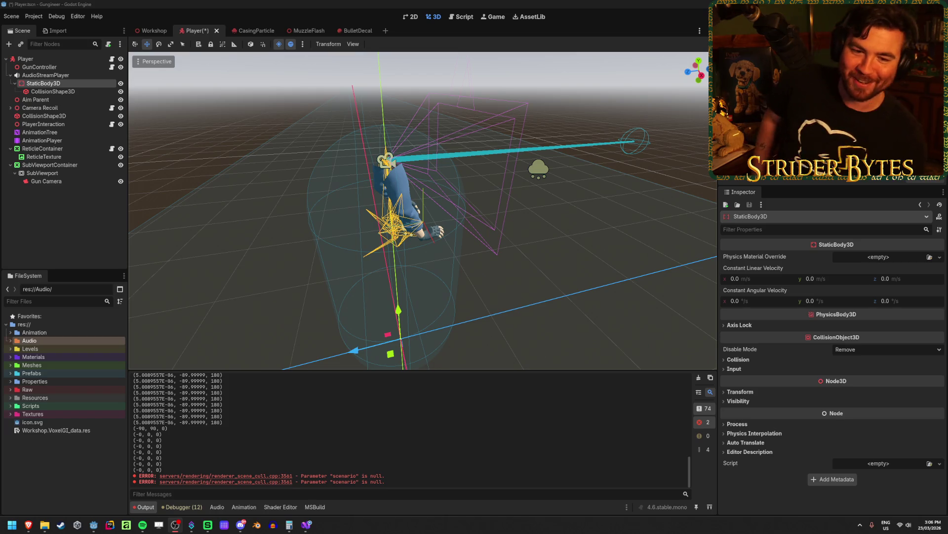
pyautogui.hotkey('ctrl', 's')
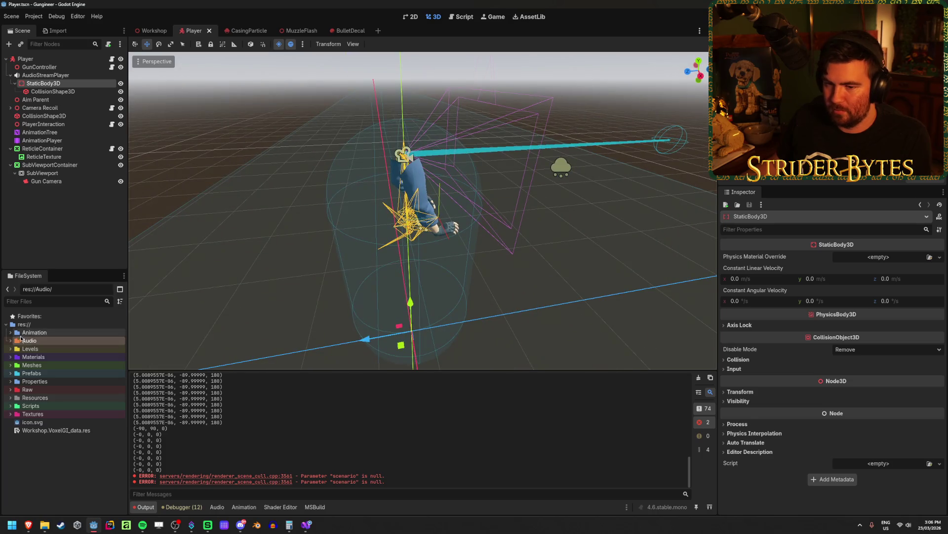
# Expand Audio > Guns and preview gun_auto_barrel_spin_fast.wav
pyautogui.doubleClick(28, 342)
pyautogui.doubleClick(30, 348)
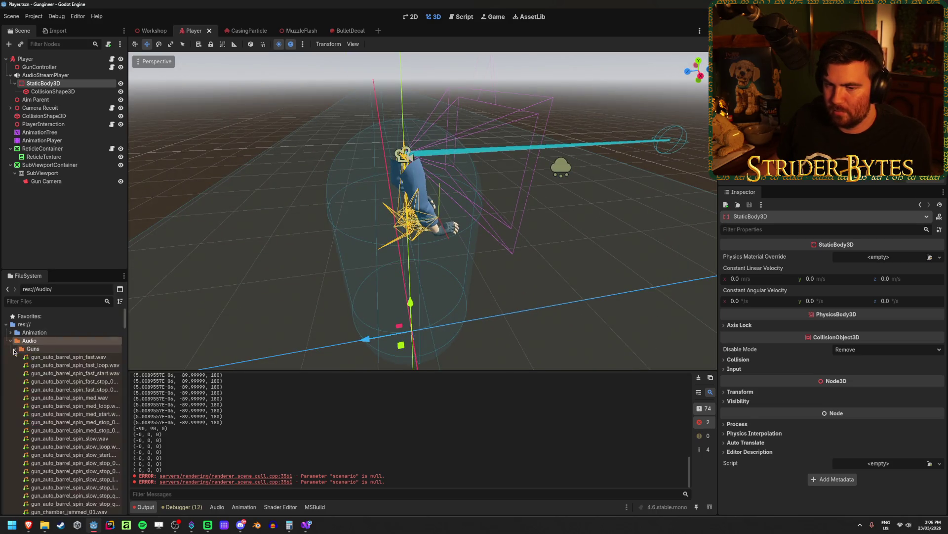
pyautogui.click(66, 358)
pyautogui.doubleClick(65, 360)
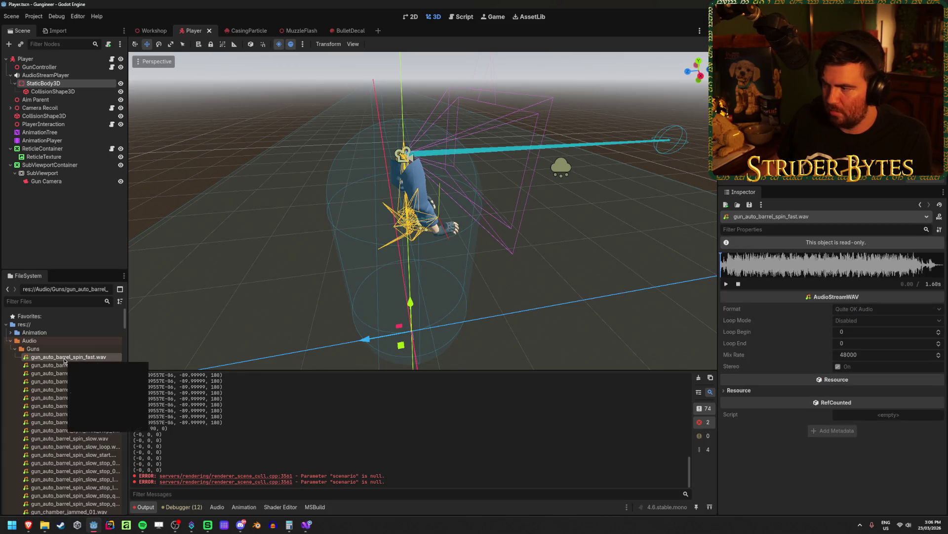
pyautogui.click(737, 284)
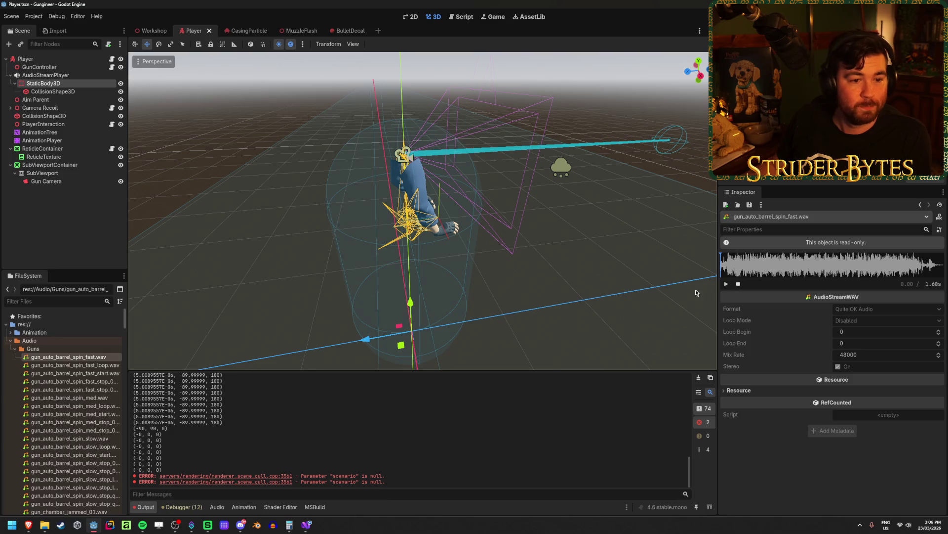
pyautogui.hotkey('alt', 'Tab')
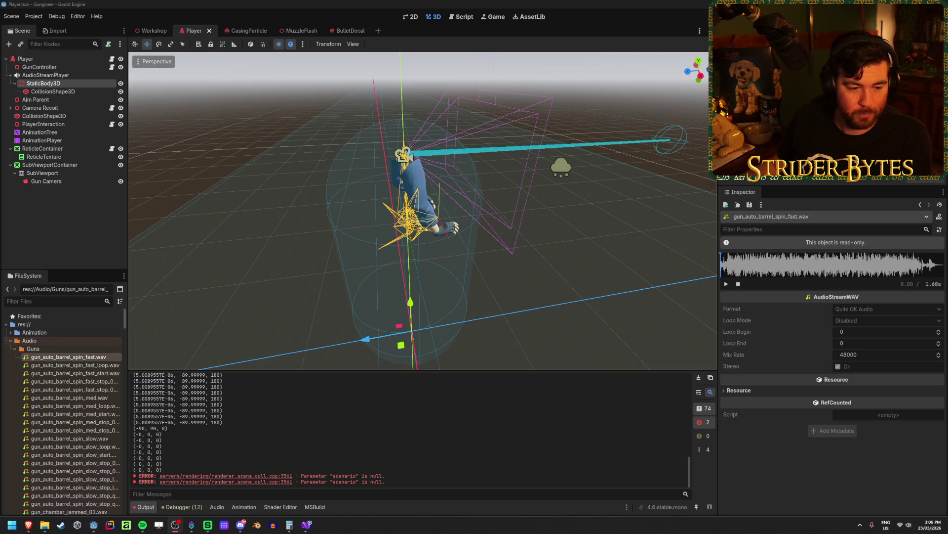
# Audition gun_pistol_shot_01.wav several times in the Inspector's audio preview
pyautogui.scroll(-10, 72, 368)
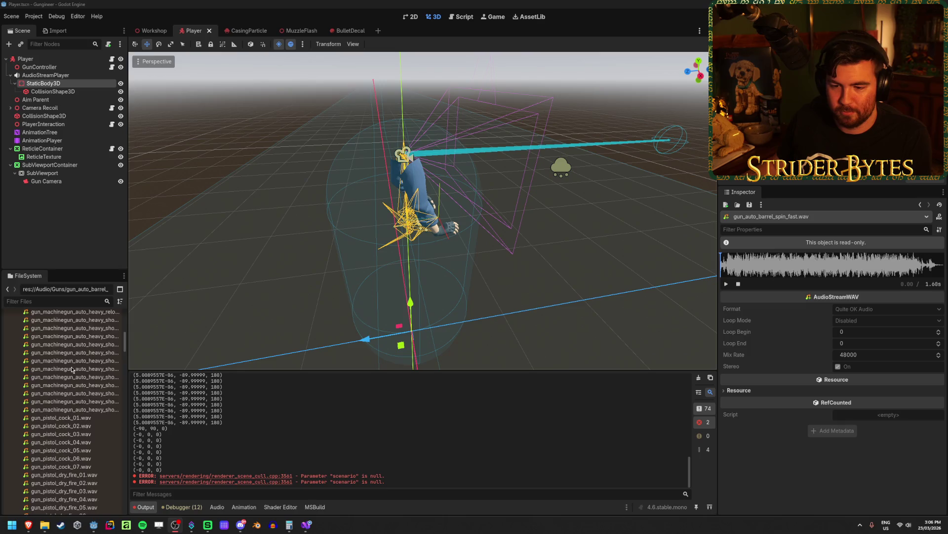
pyautogui.click(60, 445)
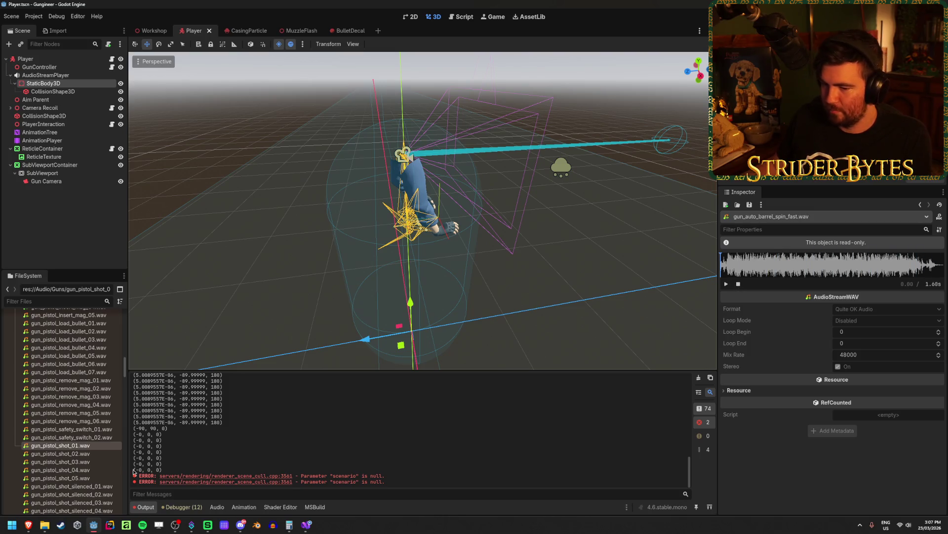
pyautogui.click(88, 445)
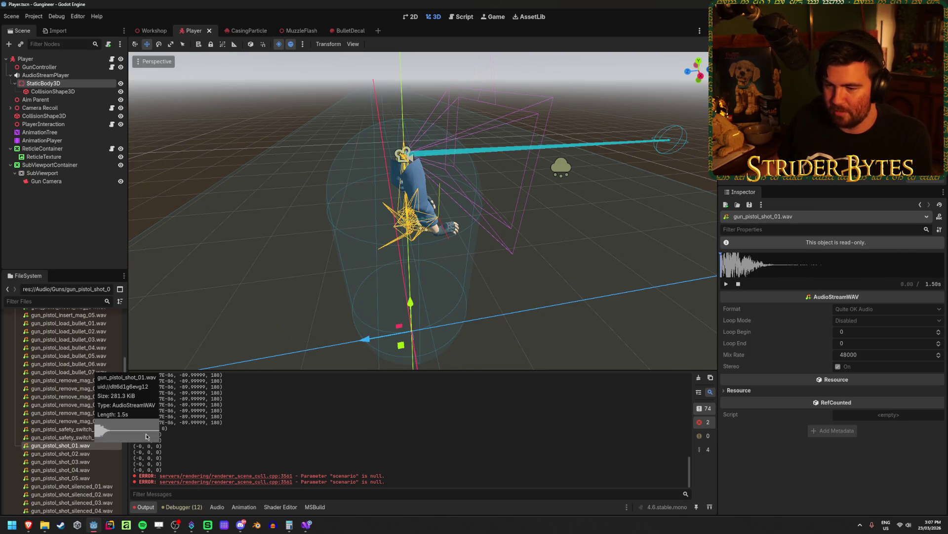
pyautogui.click(727, 284)
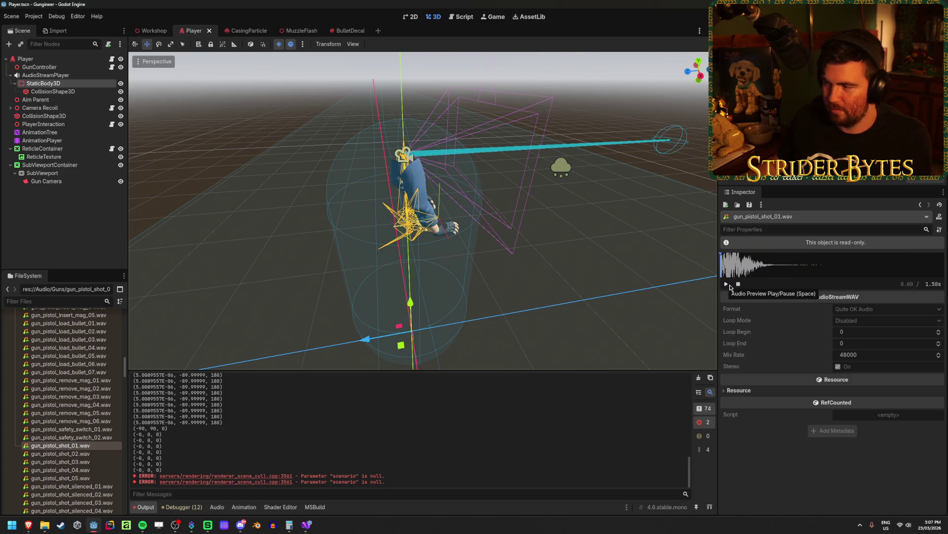
pyautogui.click(727, 284)
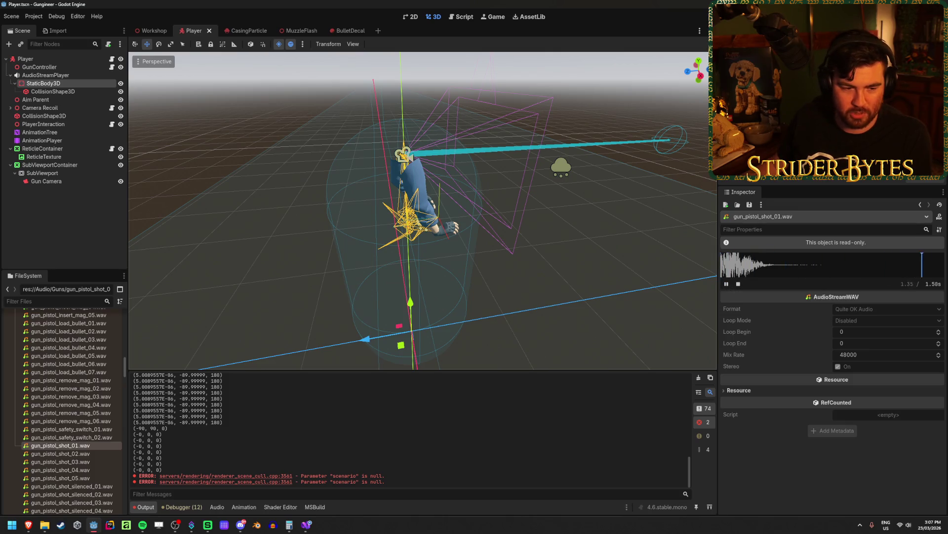
pyautogui.hotkey('alt', 'Tab')
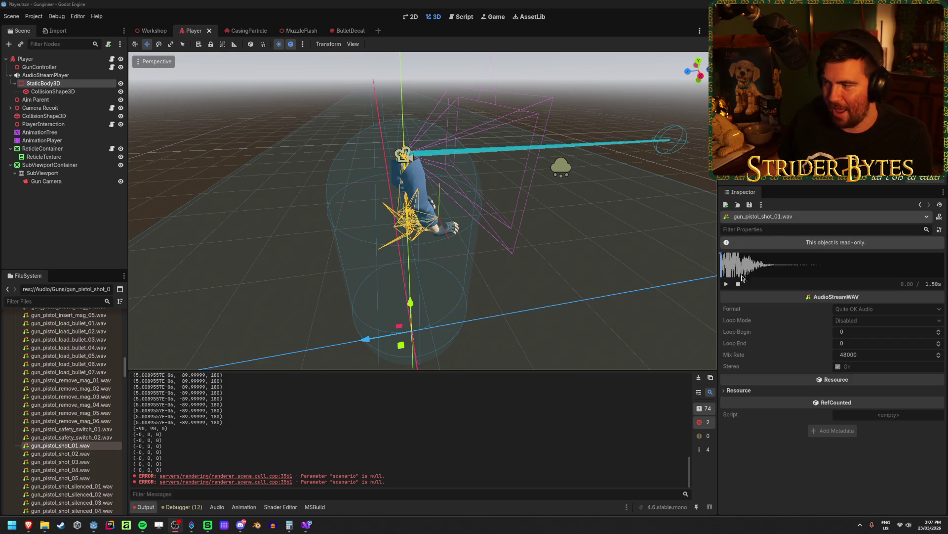
pyautogui.click(727, 284)
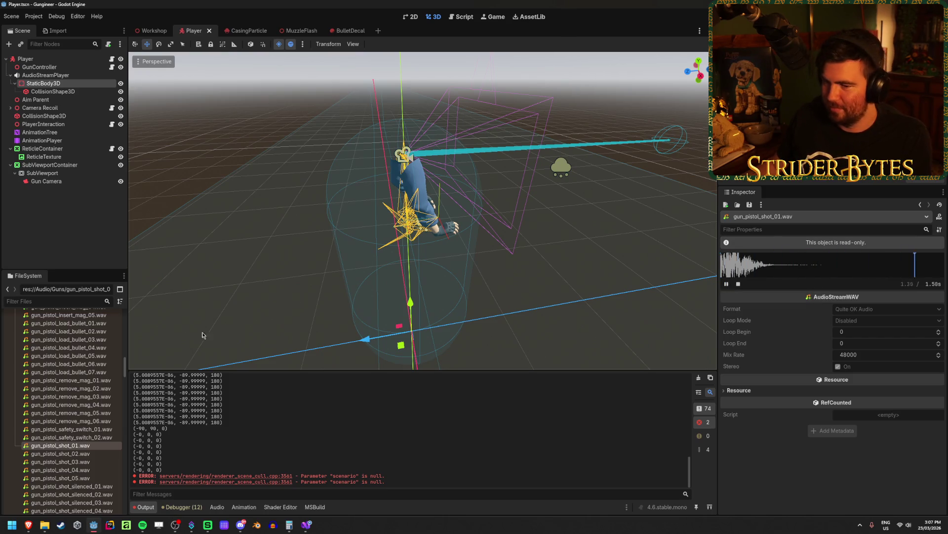
pyautogui.hotkey('alt', 'Tab')
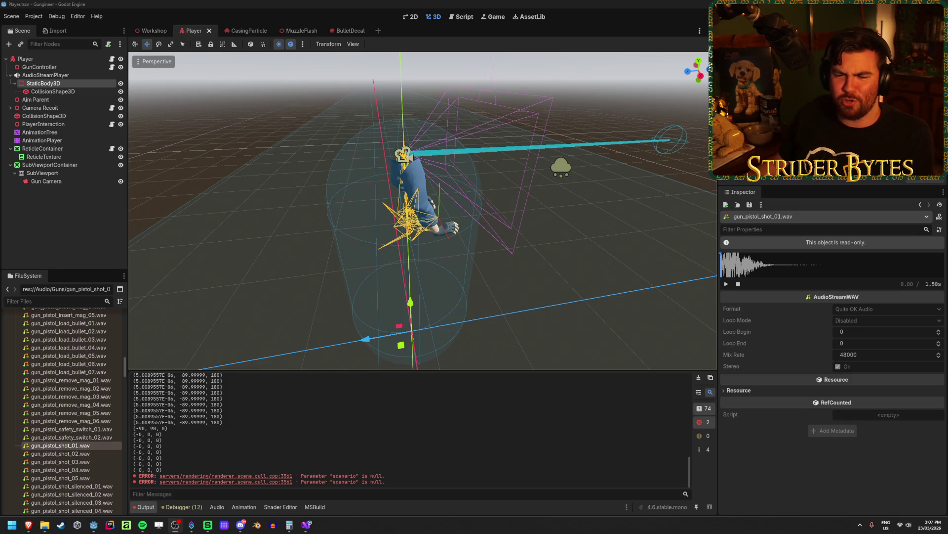
pyautogui.click(727, 285)
pyautogui.click(727, 285)
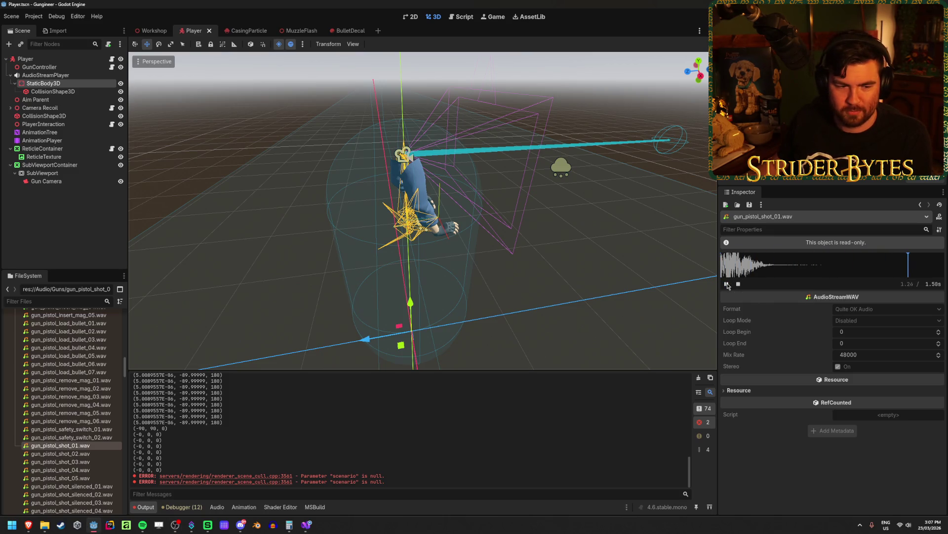
pyautogui.click(727, 285)
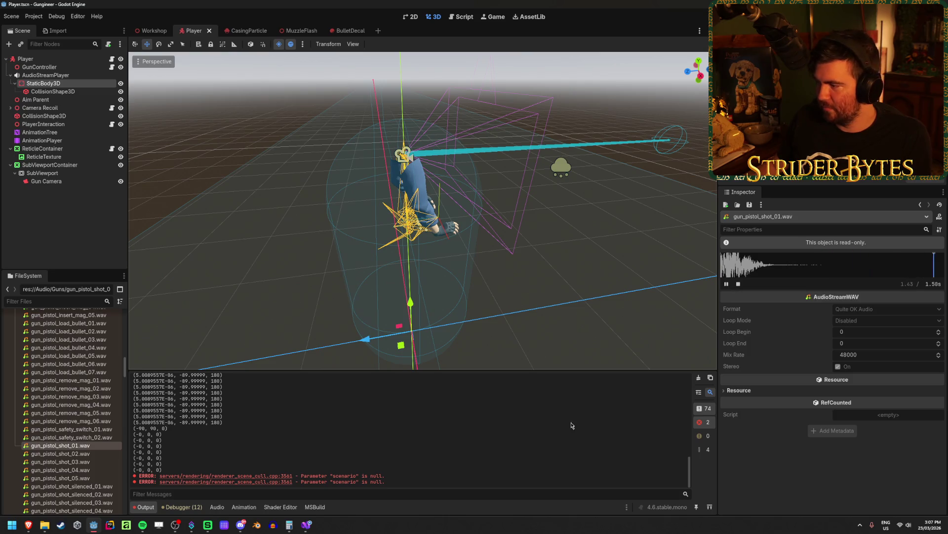
# Load gun_pistol_shot_02.wav, then gun_pistol_shot_03.wav (1.74 s, 48000 Hz)
pyautogui.click(60, 453)
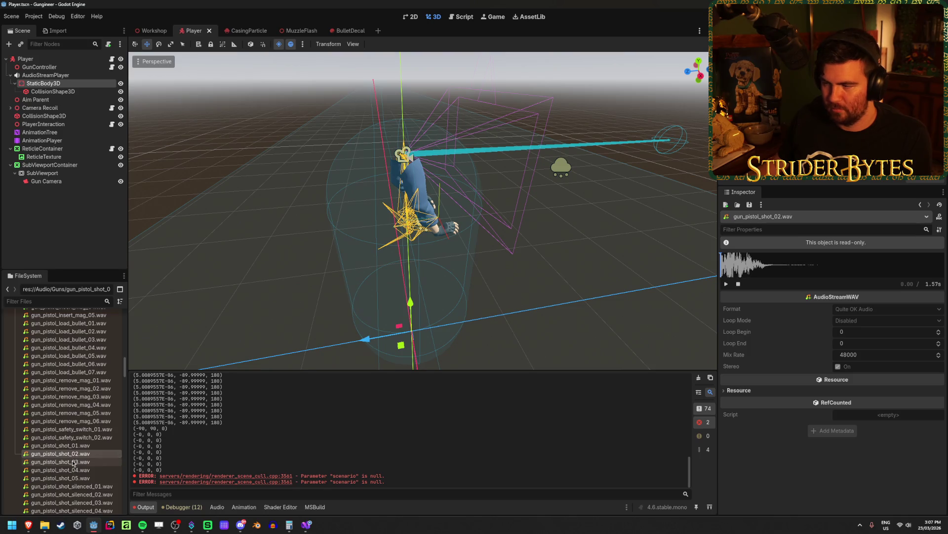
pyautogui.click(73, 463)
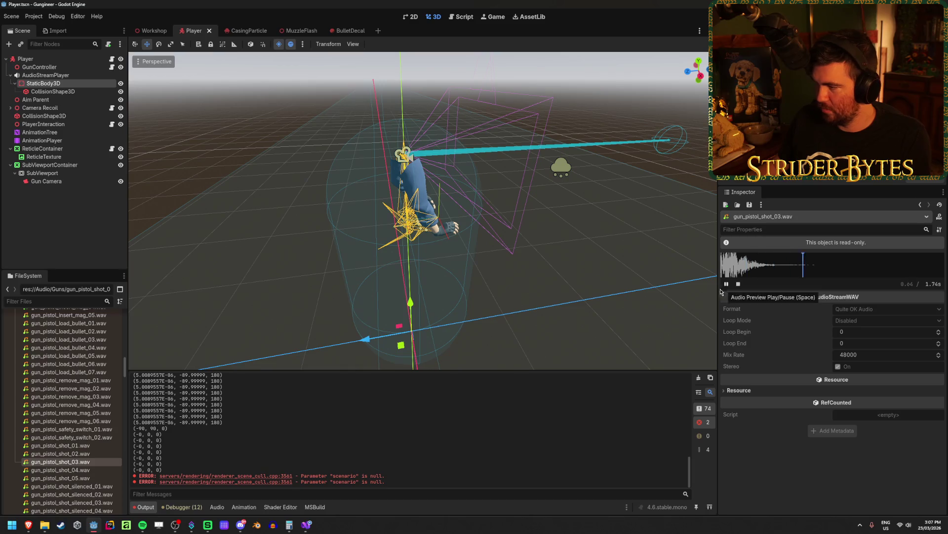
pyautogui.scroll(-5, 69, 405)
# Browse down to the semi-auto rifle sounds and widen the file list so names fit
pyautogui.scroll(-10, 70, 406)
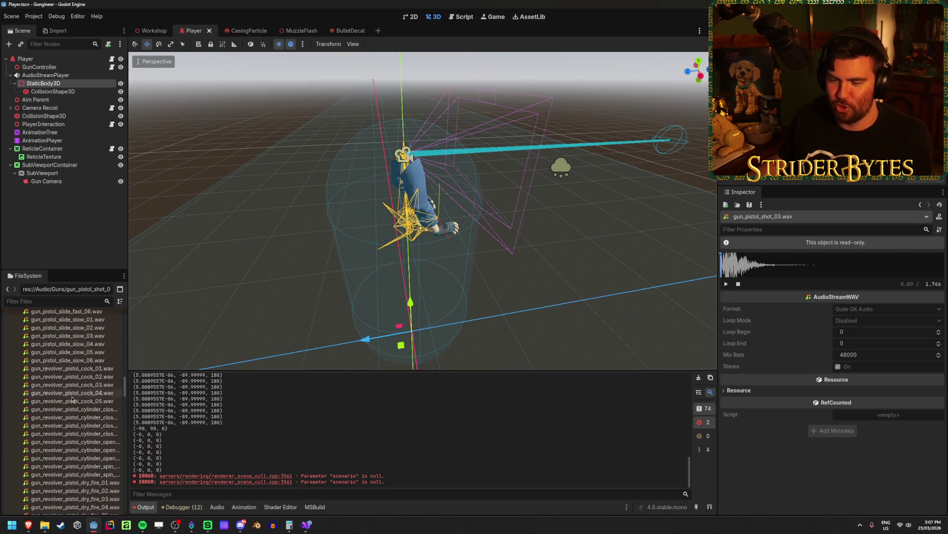
pyautogui.scroll(-10, 83, 386)
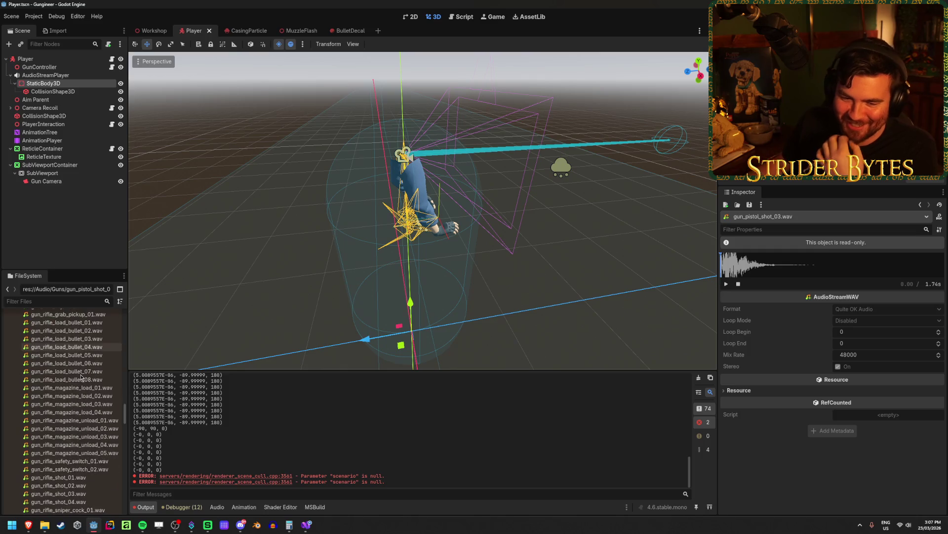
pyautogui.scroll(-10, 77, 365)
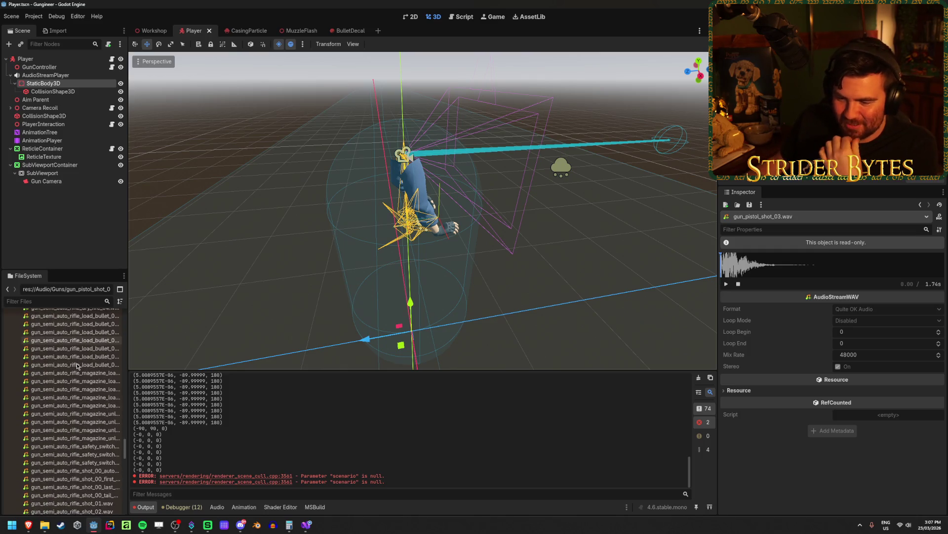
pyautogui.scroll(8, 76, 395)
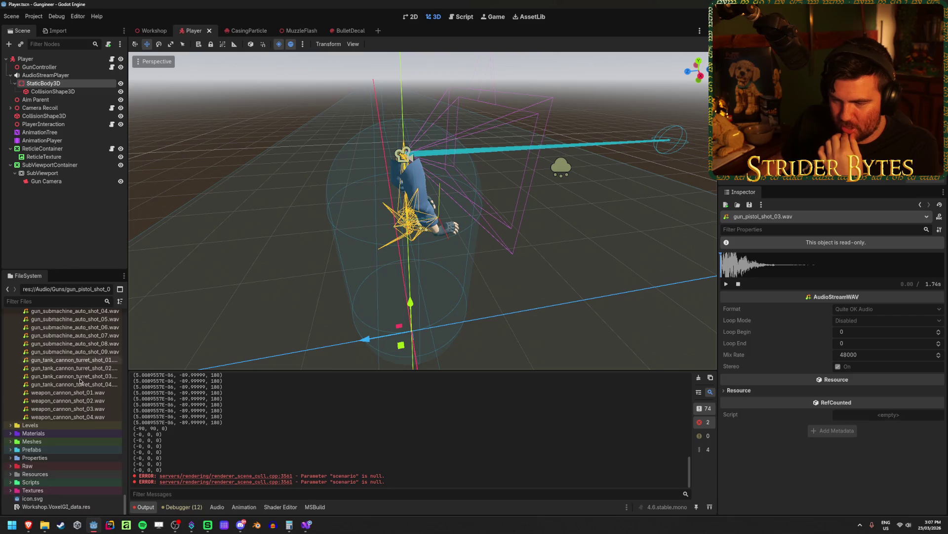
pyautogui.scroll(10, 78, 437)
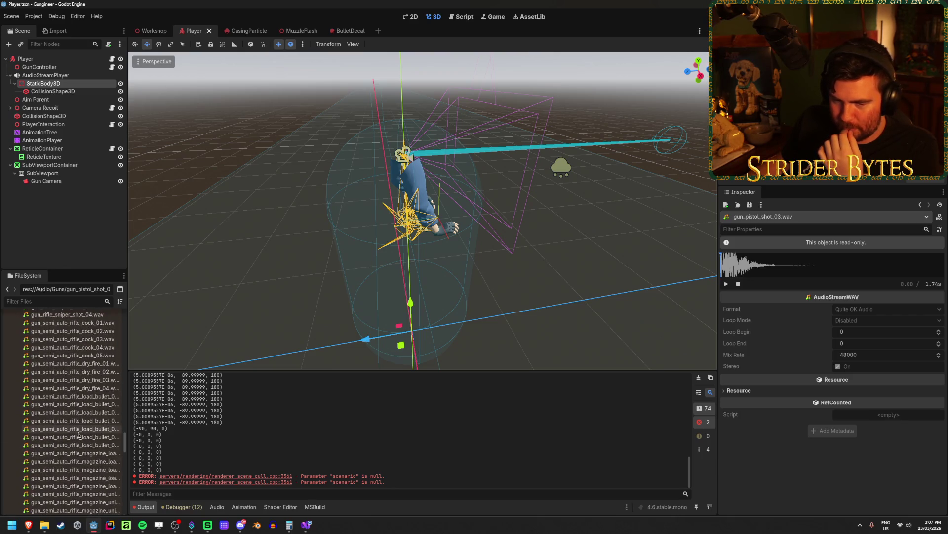
pyautogui.scroll(-3, 78, 433)
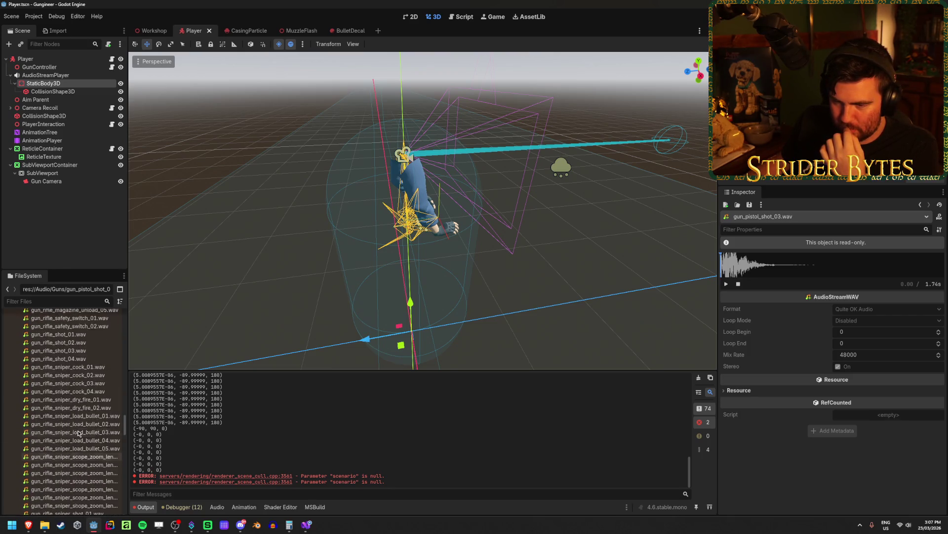
pyautogui.scroll(-5, 78, 433)
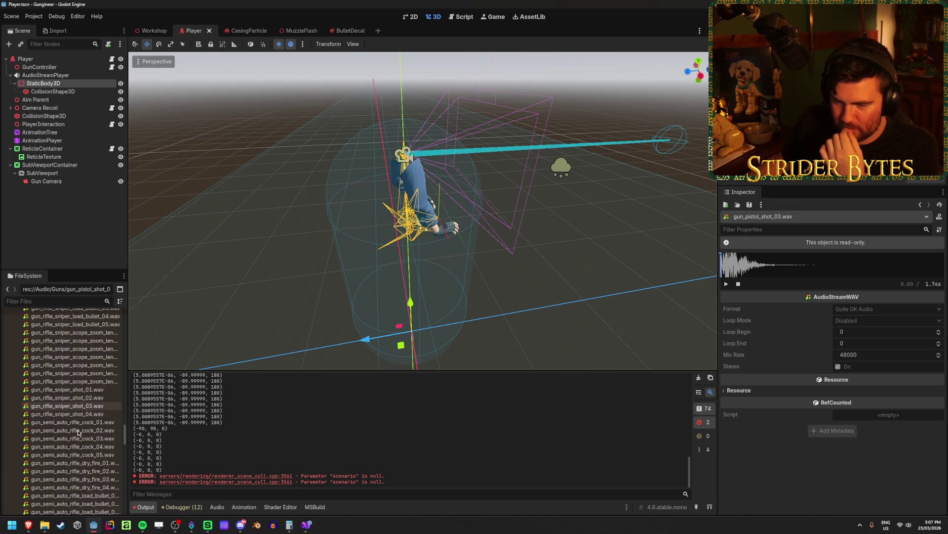
pyautogui.click(77, 415)
pyautogui.scroll(-8, 76, 418)
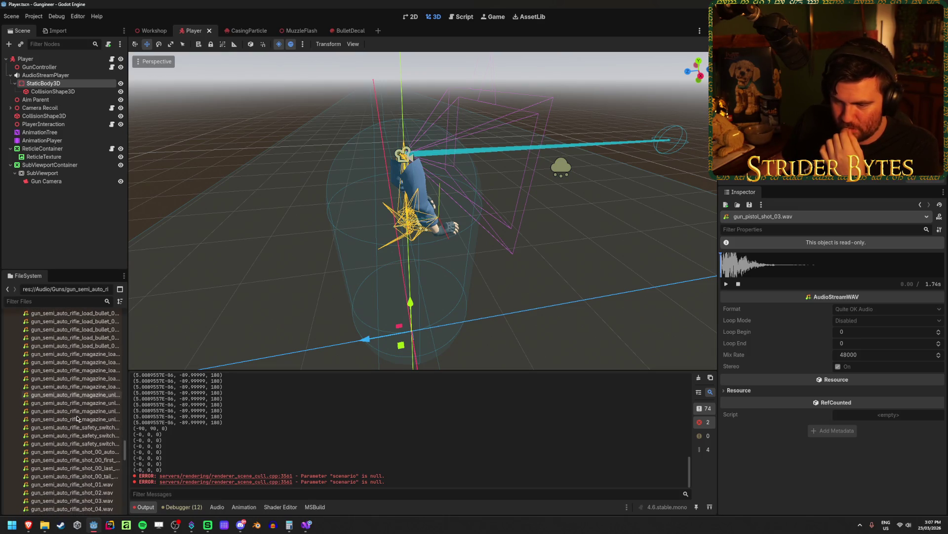
pyautogui.moveTo(127, 390); pyautogui.dragTo(176, 391)
# Preview the semi-auto rifle shots, ending on gun_semi_auto_rifle_shot_00_automatic_preview_01.wav (3.46 s)
pyautogui.click(124, 389)
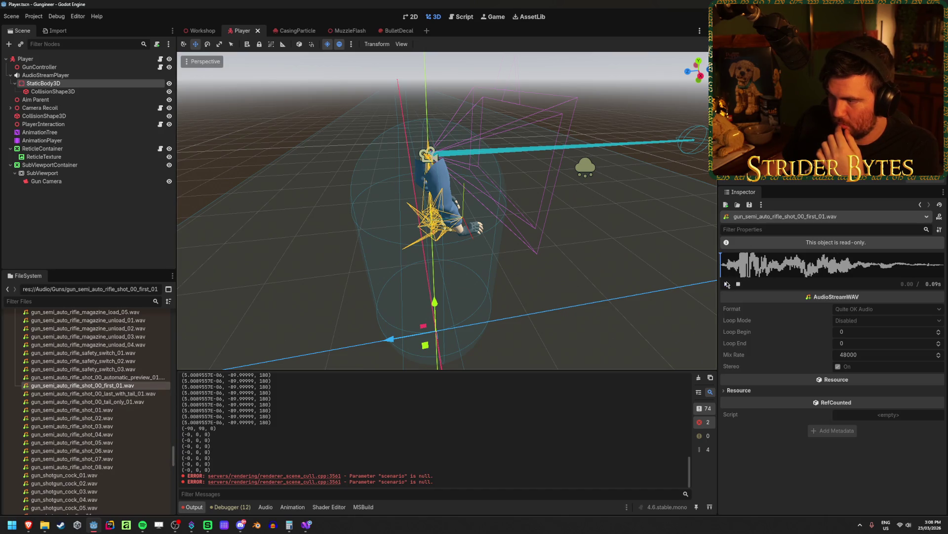
pyautogui.click(89, 394)
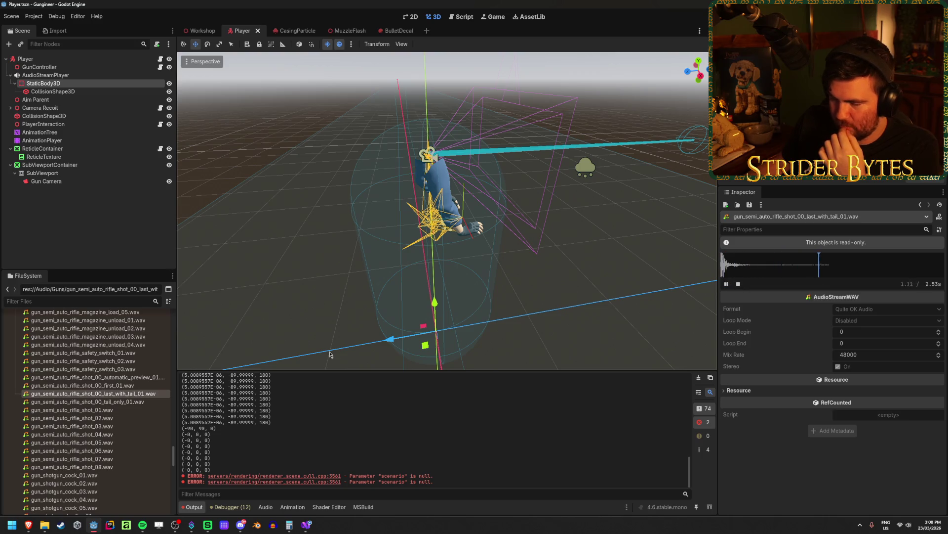
pyautogui.click(101, 411)
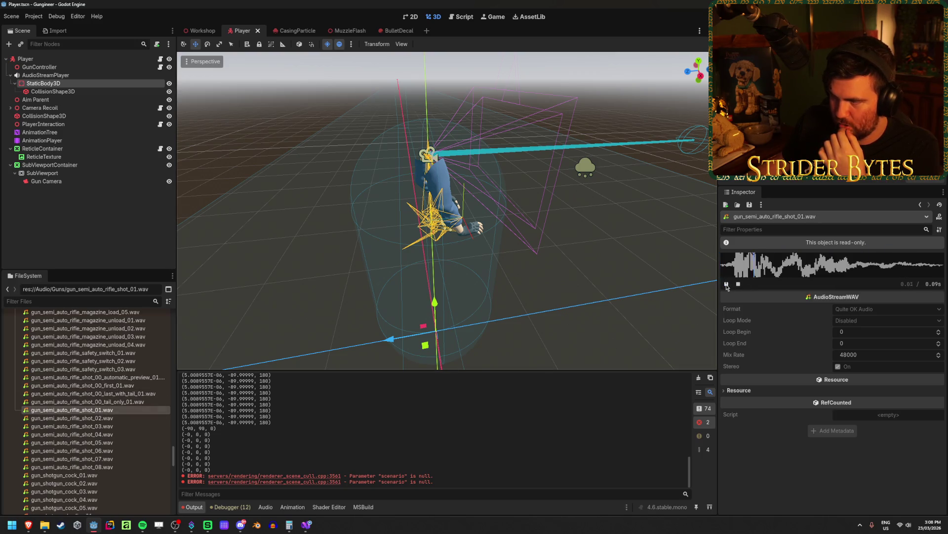
pyautogui.click(155, 378)
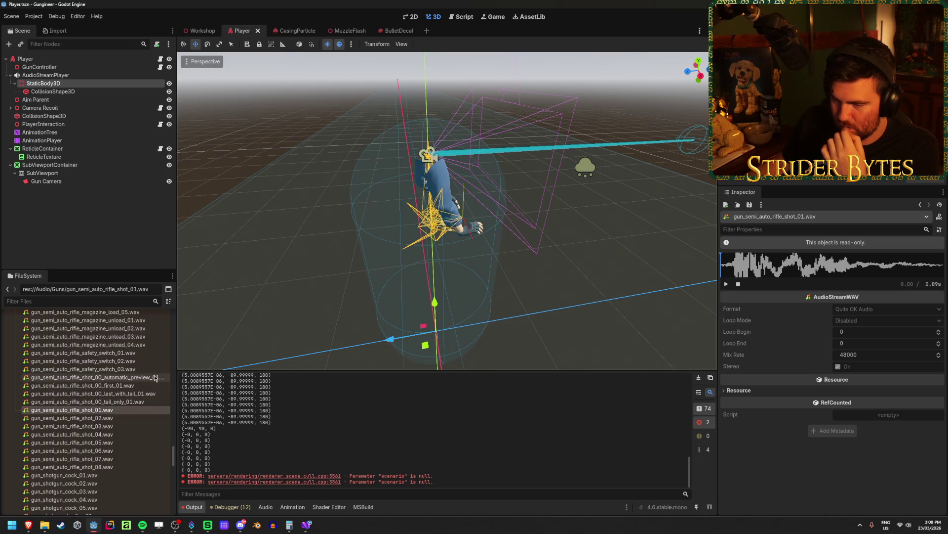
pyautogui.click(726, 284)
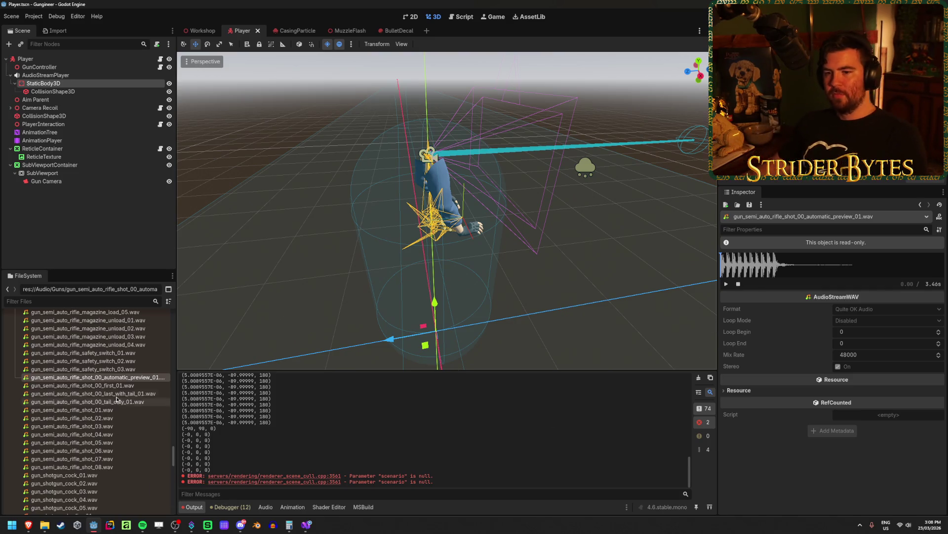
pyautogui.scroll(1, 128, 391)
pyautogui.scroll(2, 128, 391)
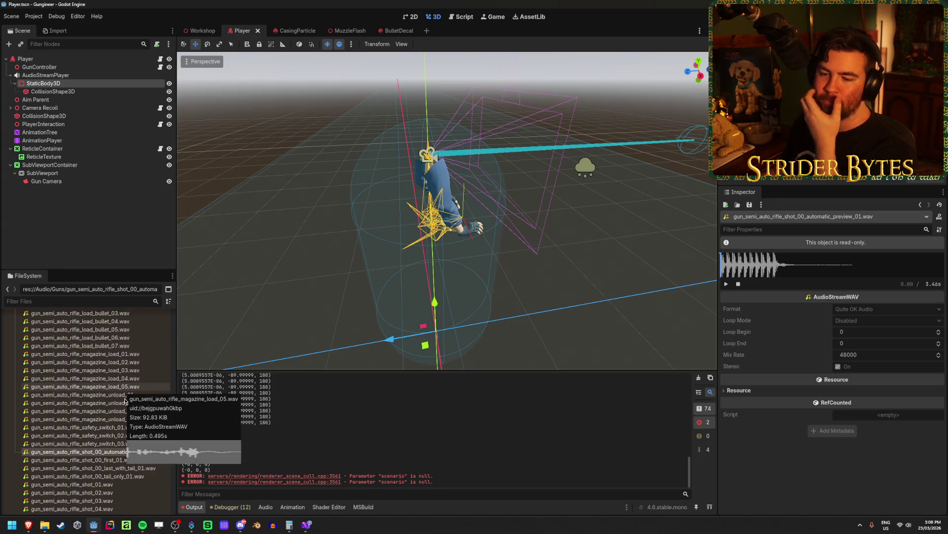
pyautogui.scroll(-2, 125, 405)
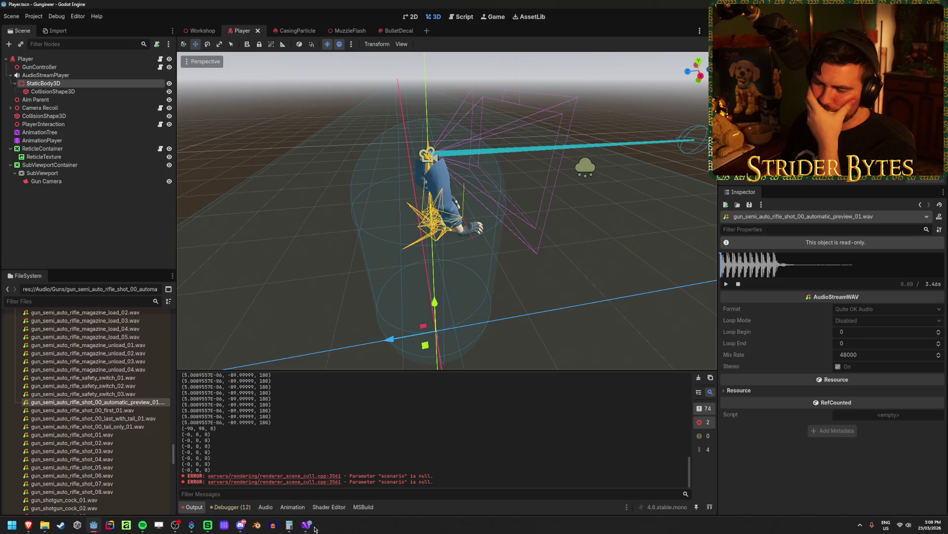
# Drag StaticBody3D out from under the AudioStreamPlayer node
pyautogui.click(98, 78)
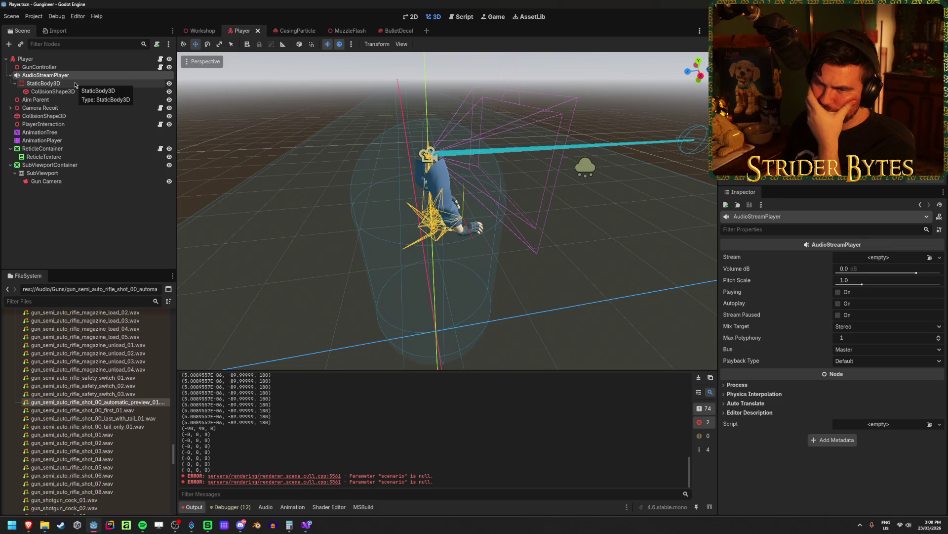
pyautogui.click(14, 83)
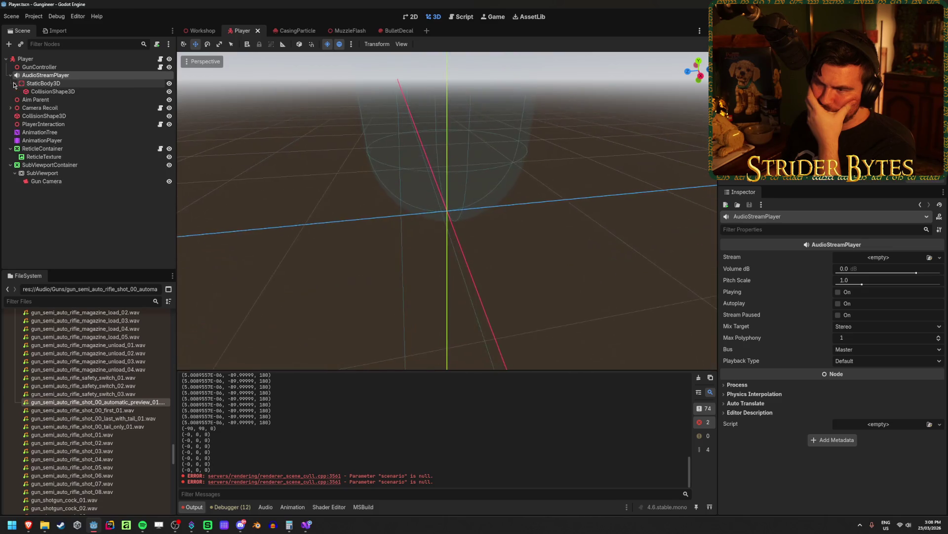
pyautogui.click(43, 83)
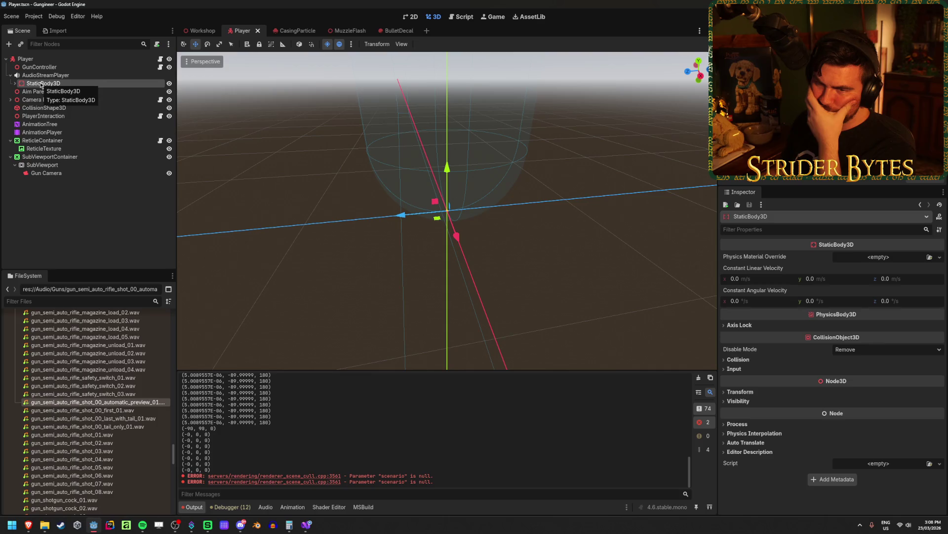
pyautogui.moveTo(46, 74)
pyautogui.mouseDown()
pyautogui.moveTo(54, 164)
pyautogui.moveTo(37, 75)
pyautogui.mouseUp()
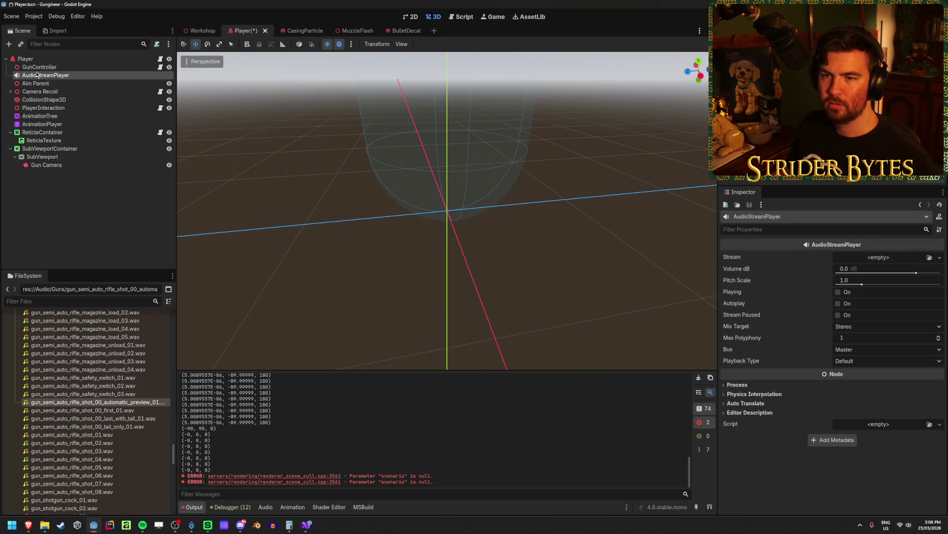
# Check Camera Recoil's children, reselect AudioStreamPlayer, and clear the Output log
pyautogui.click(11, 91)
pyautogui.click(11, 91)
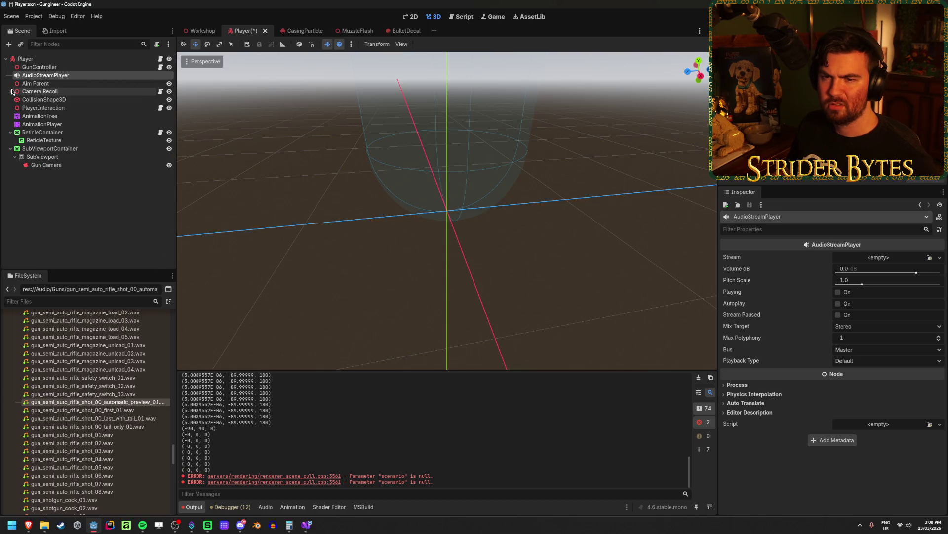
pyautogui.click(38, 100)
pyautogui.click(45, 75)
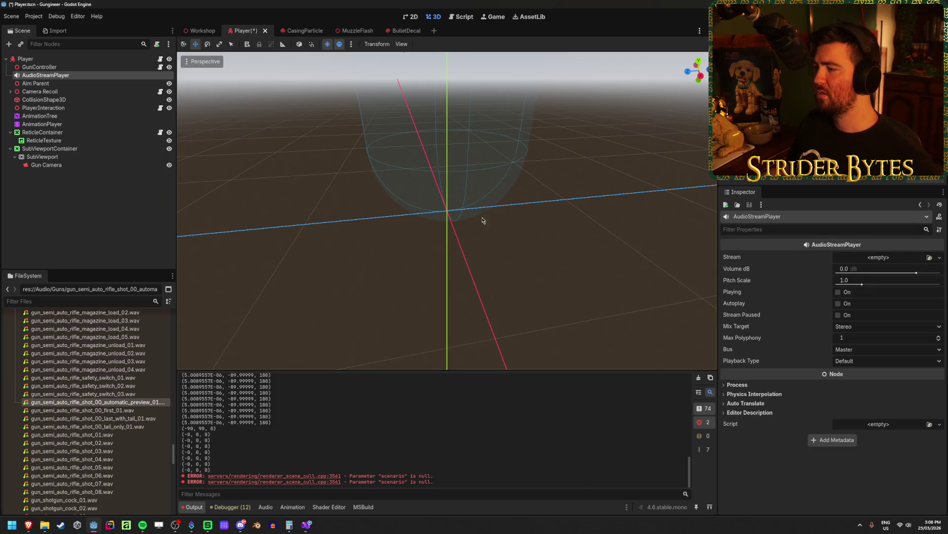
pyautogui.moveTo(479, 226); pyautogui.dragTo(478, 225)
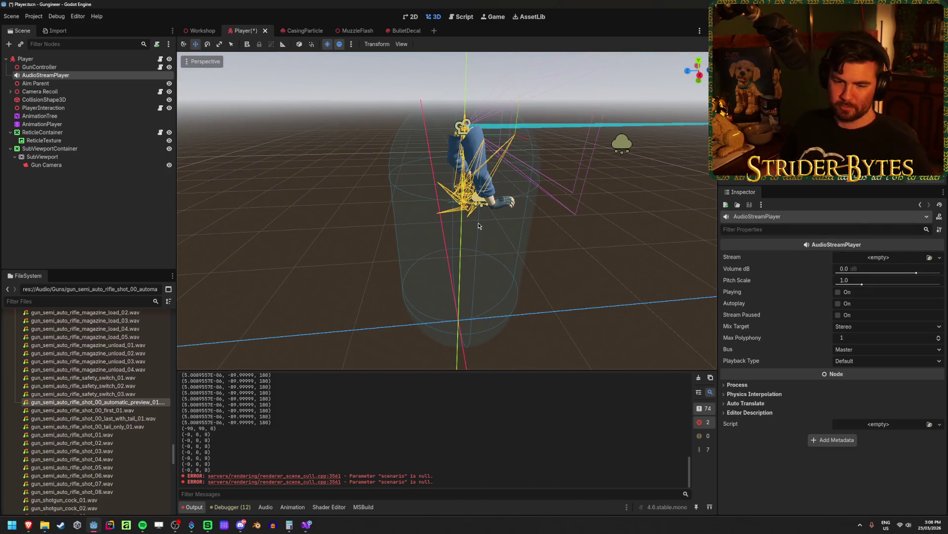
pyautogui.click(698, 377)
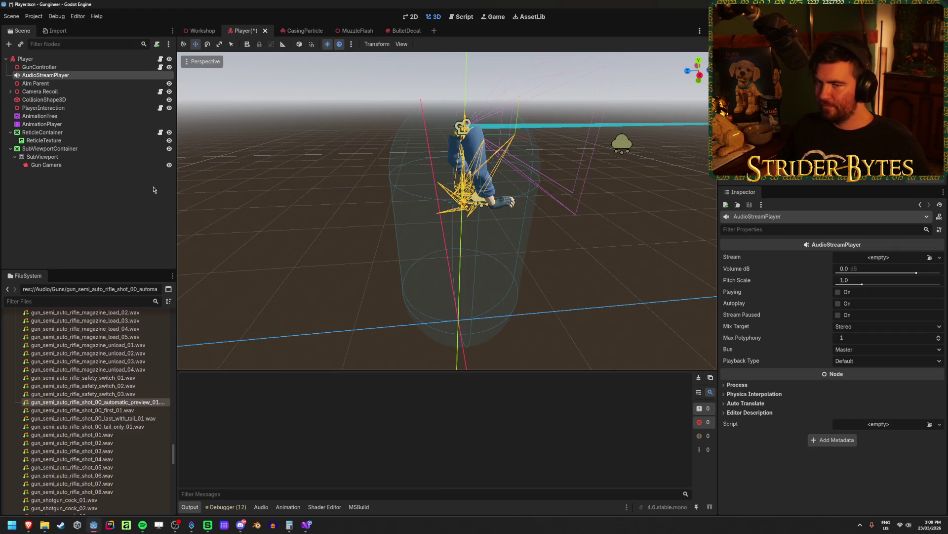
# Rename the AudioStreamPlayer node to GunAudio and save the Player scene
pyautogui.click(104, 186)
pyautogui.hotkey('ctrl', 's')
pyautogui.click(45, 67)
pyautogui.click(91, 75)
pyautogui.click(91, 73)
pyautogui.write('GunAudi')
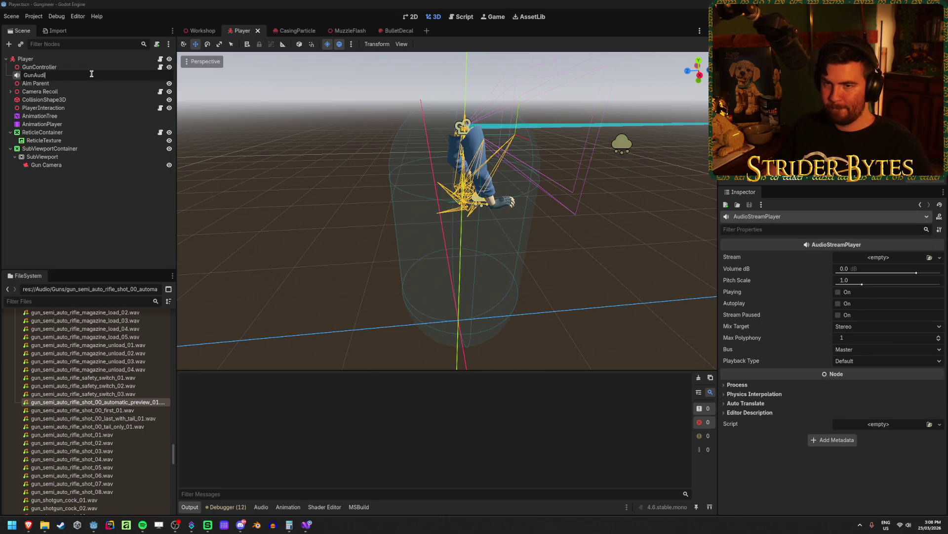
pyautogui.write('o')
pyautogui.press('Return')
pyautogui.hotkey('ctrl', 's')
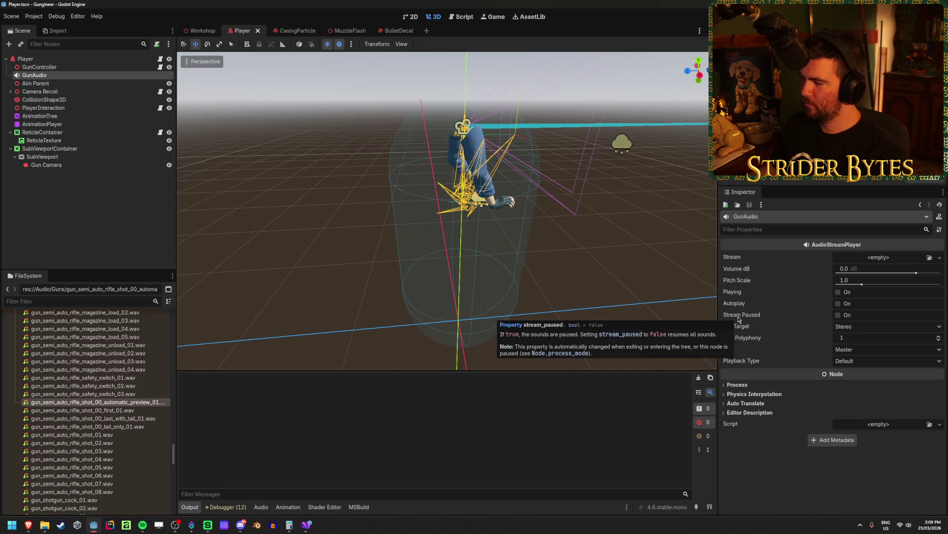
# Keep the mix target at Stereo and select gun_semi_auto_rifle_shot_00_first_01.wav
pyautogui.click(871, 328)
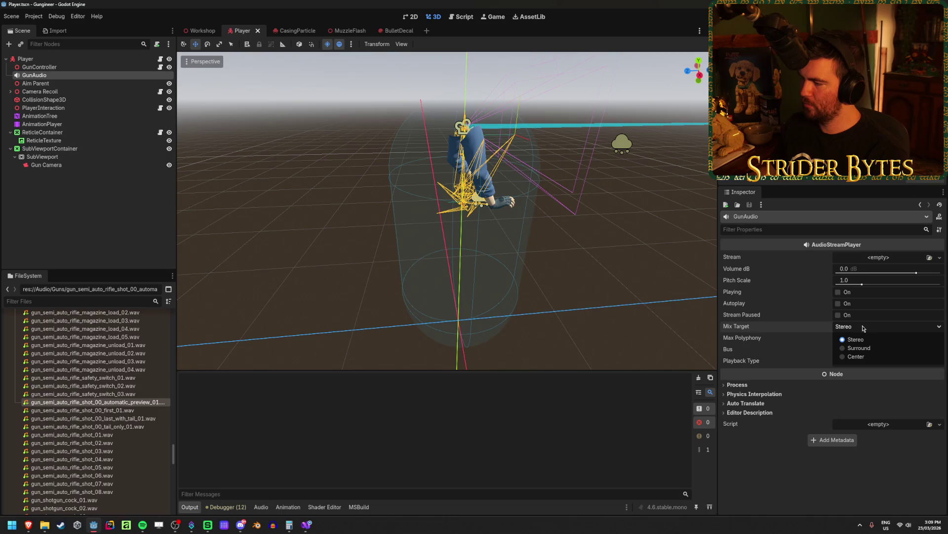
pyautogui.click(859, 340)
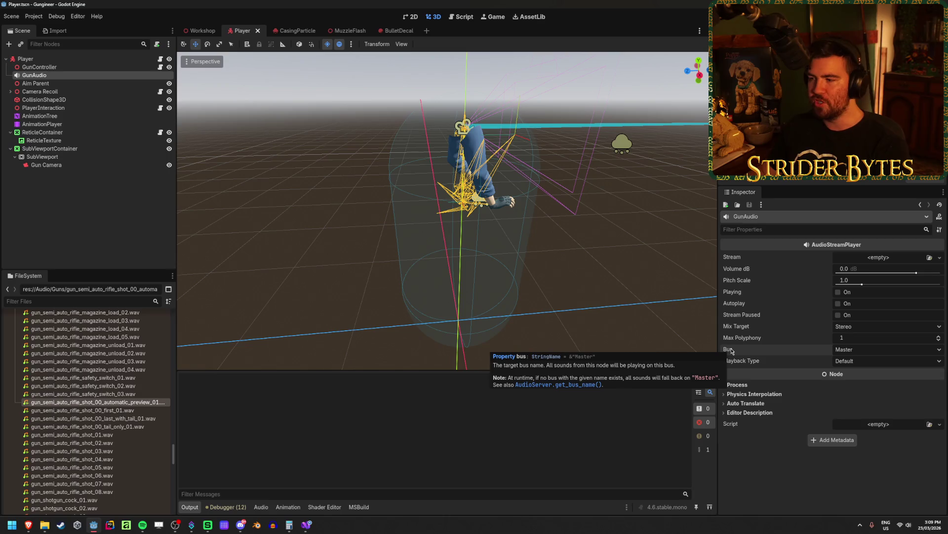
pyautogui.moveTo(755, 363)
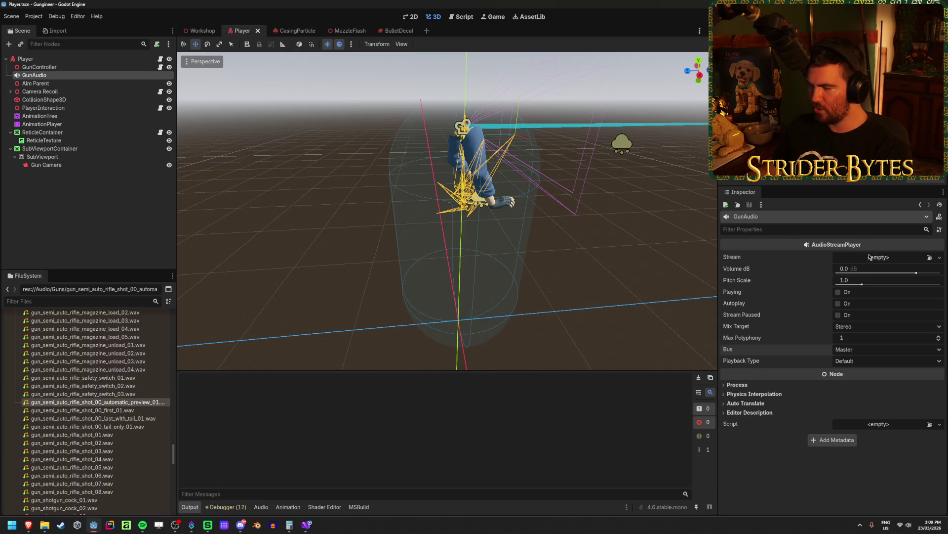
pyautogui.click(124, 411)
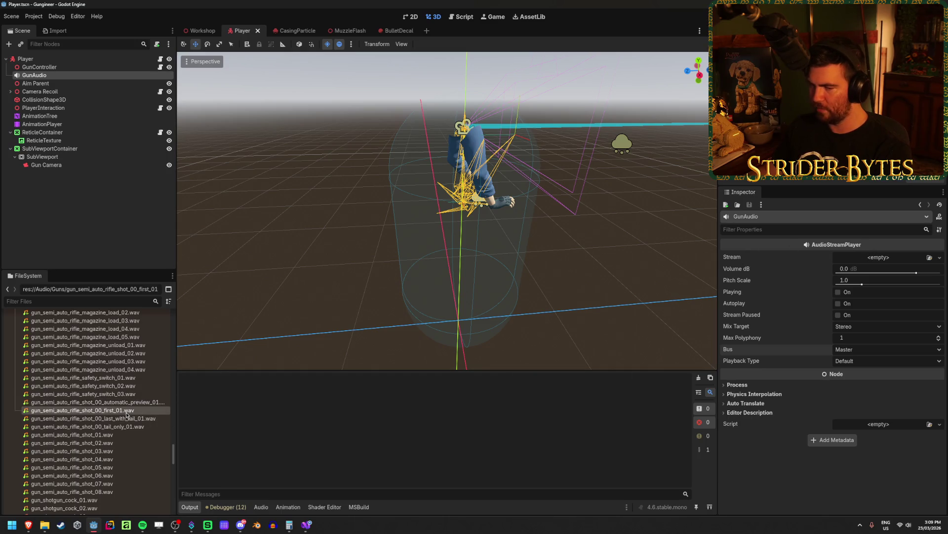
pyautogui.moveTo(28, 526)
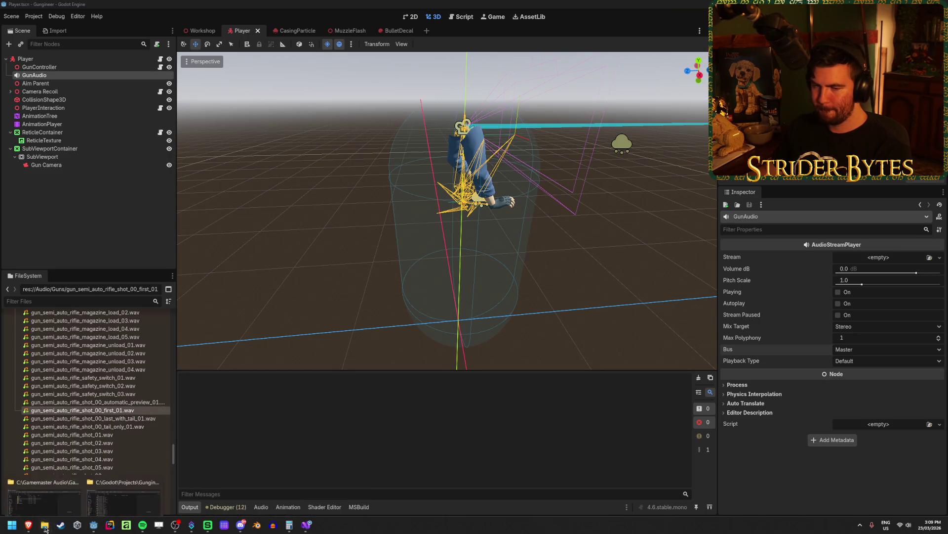
# Close the Gamemaster Audio window, select the 00_How To Setup PDF in Gungineer's folder, return to Godot
pyautogui.moveTo(127, 474)
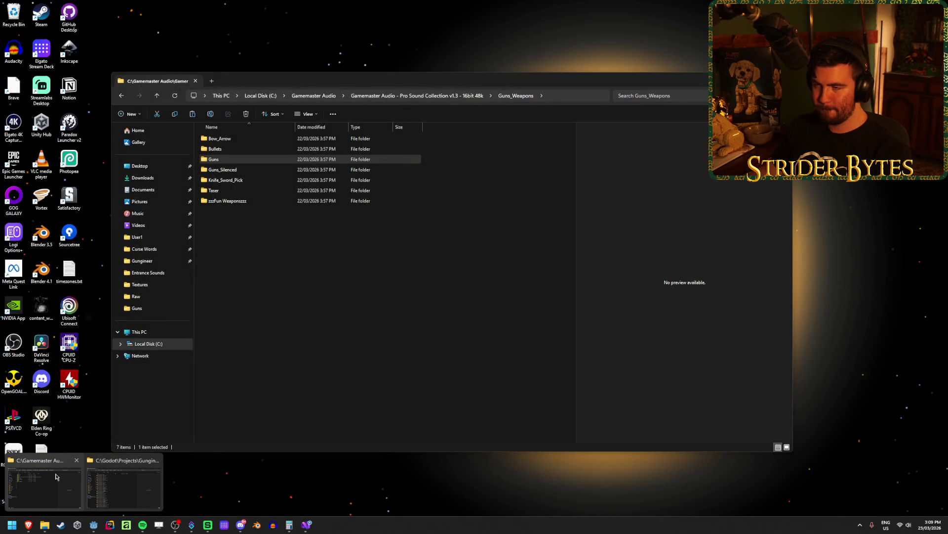
pyautogui.click(76, 460)
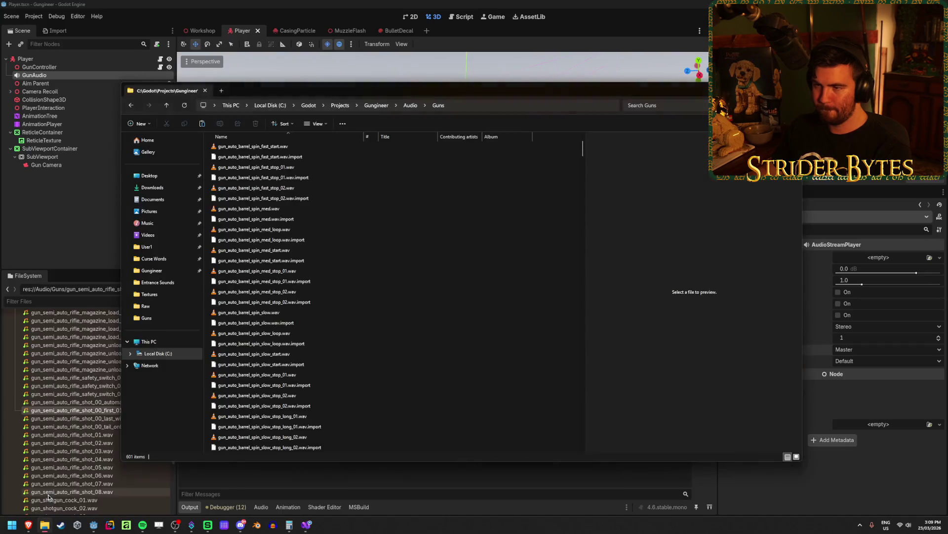
pyautogui.click(74, 484)
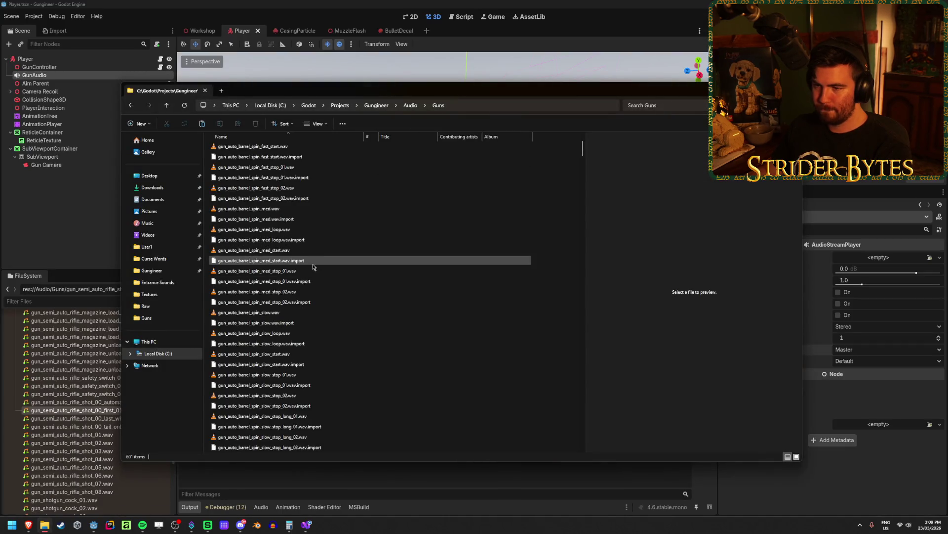
pyautogui.scroll(2, 315, 262)
pyautogui.click(304, 150)
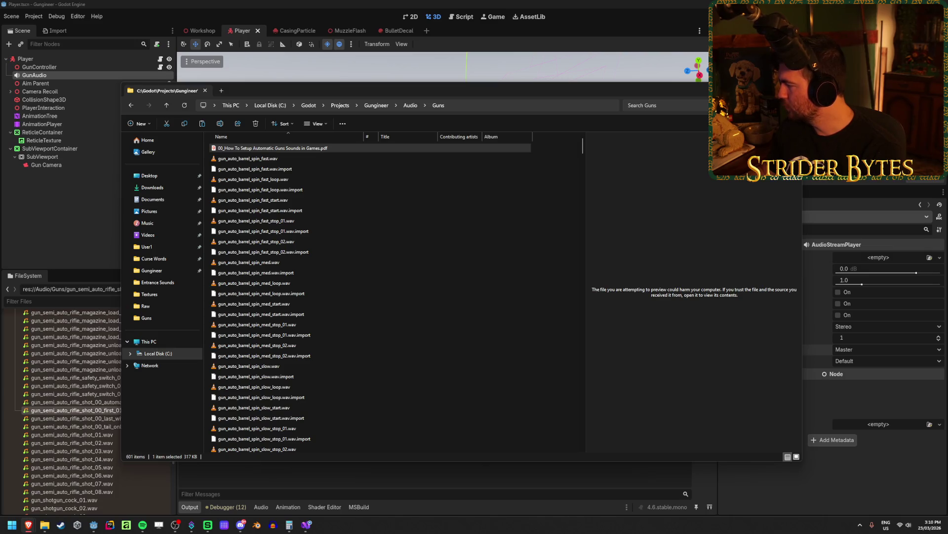
pyautogui.click(334, 4)
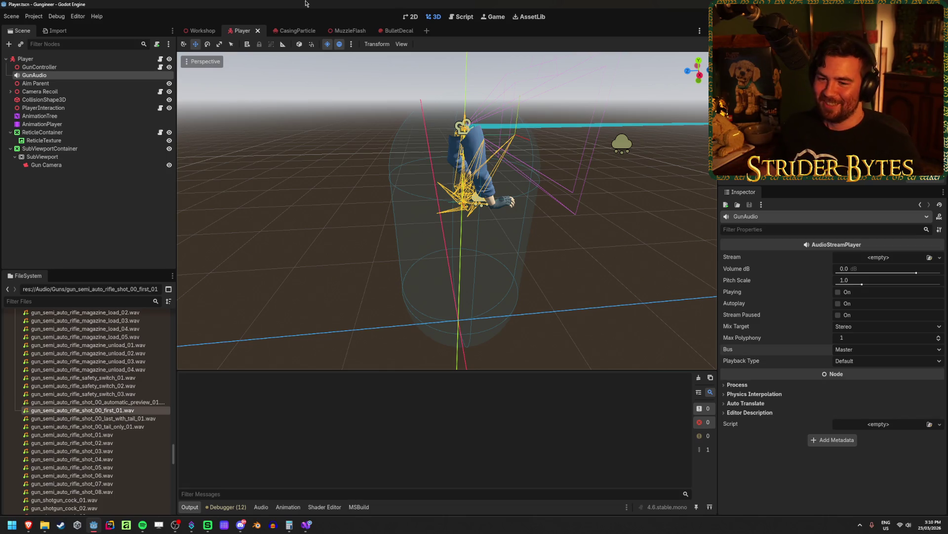
# Step through the rifle shot sound files, settling back on the first-shot sound
pyautogui.click(110, 193)
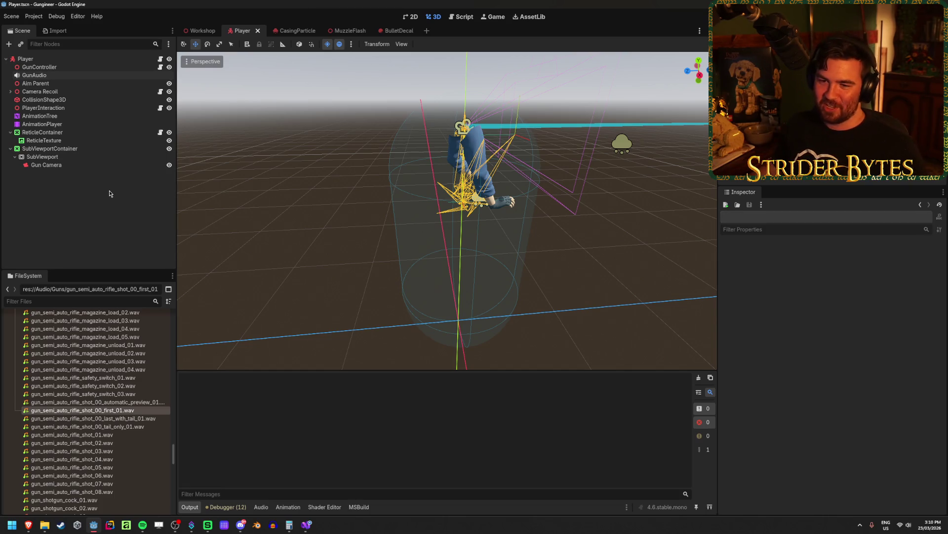
pyautogui.click(98, 419)
pyautogui.press('Down')
pyautogui.click(99, 410)
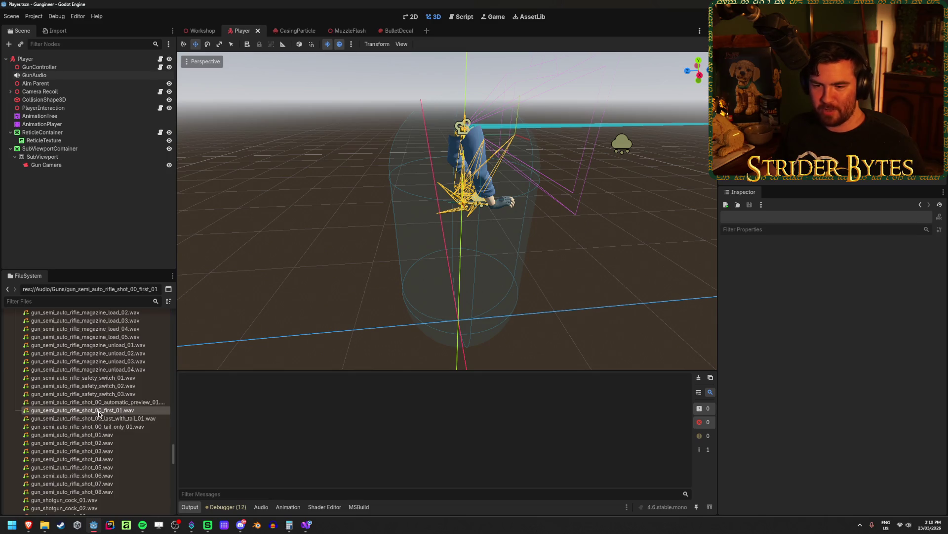
pyautogui.scroll(-1, 124, 474)
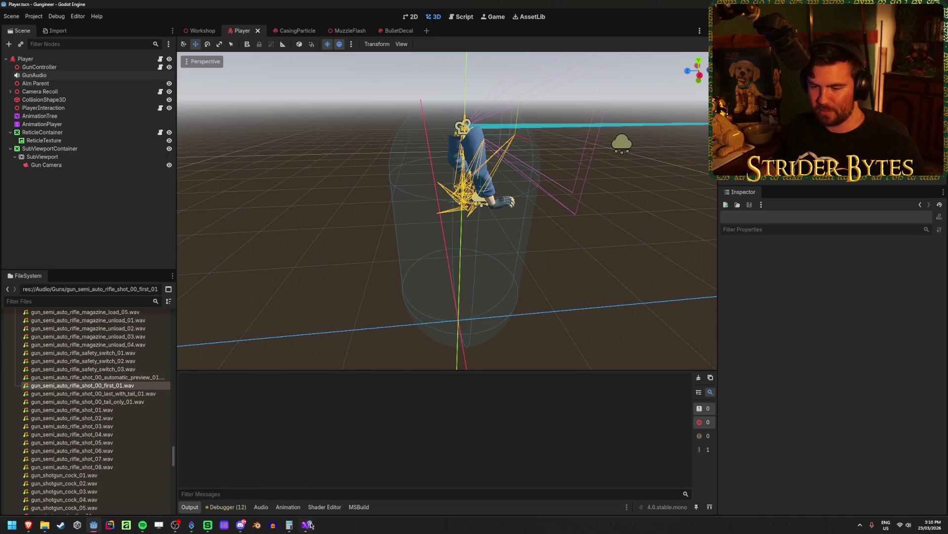
pyautogui.click(307, 525)
pyautogui.click(307, 525)
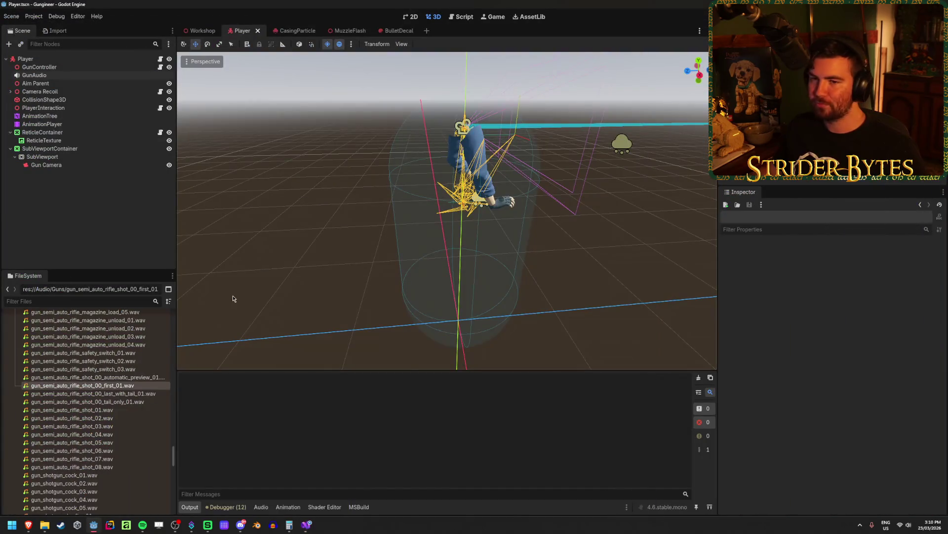
# Reselect GunAudio and bring up the context menu of the Scripts folder
pyautogui.click(49, 67)
pyautogui.click(50, 75)
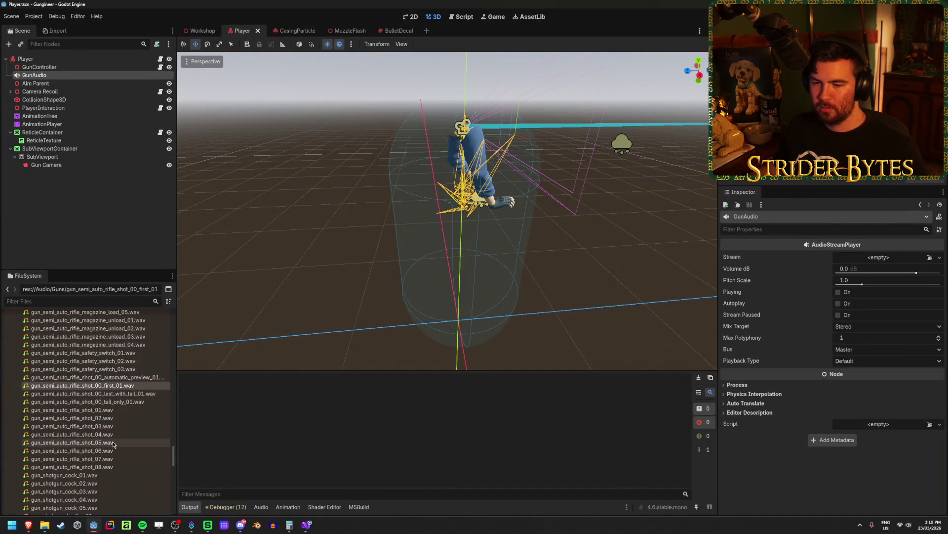
pyautogui.scroll(5, 112, 447)
pyautogui.scroll(-15, 111, 444)
pyautogui.click(10, 482)
pyautogui.scroll(-2, 10, 484)
pyautogui.click(46, 454)
pyautogui.rightClick(46, 455)
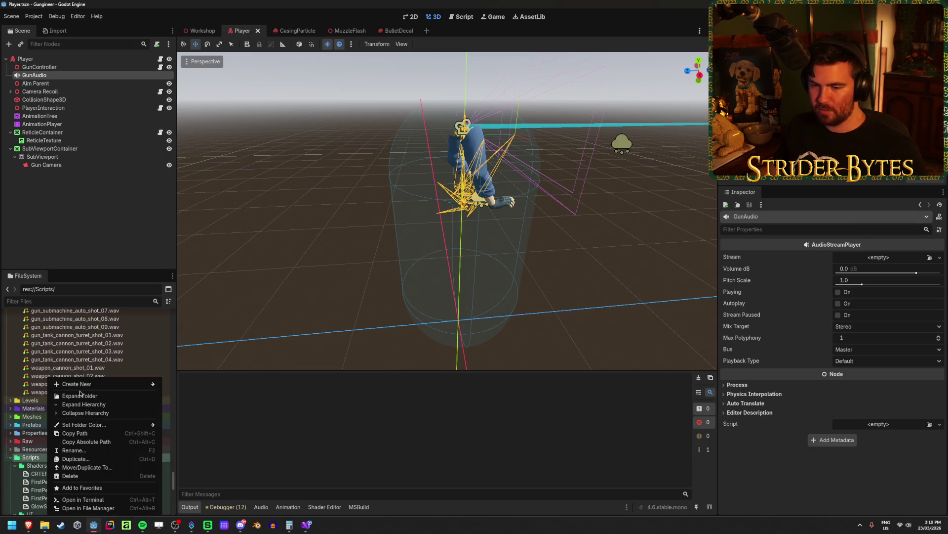
# Create res://Scripts/GunAudio.cs as a C# script inheriting AudioStreamPlayer
pyautogui.moveTo(83, 386)
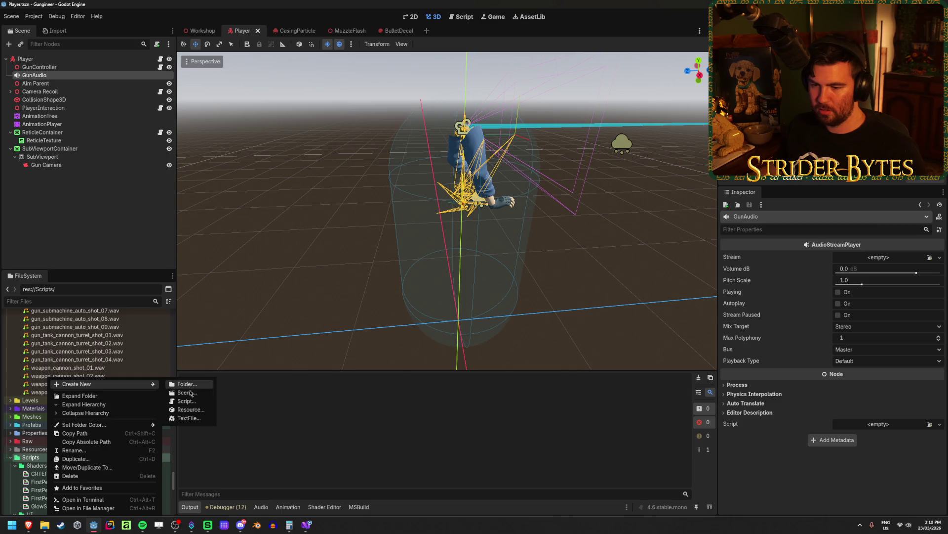
pyautogui.click(187, 400)
pyautogui.write('GunAudio.cs')
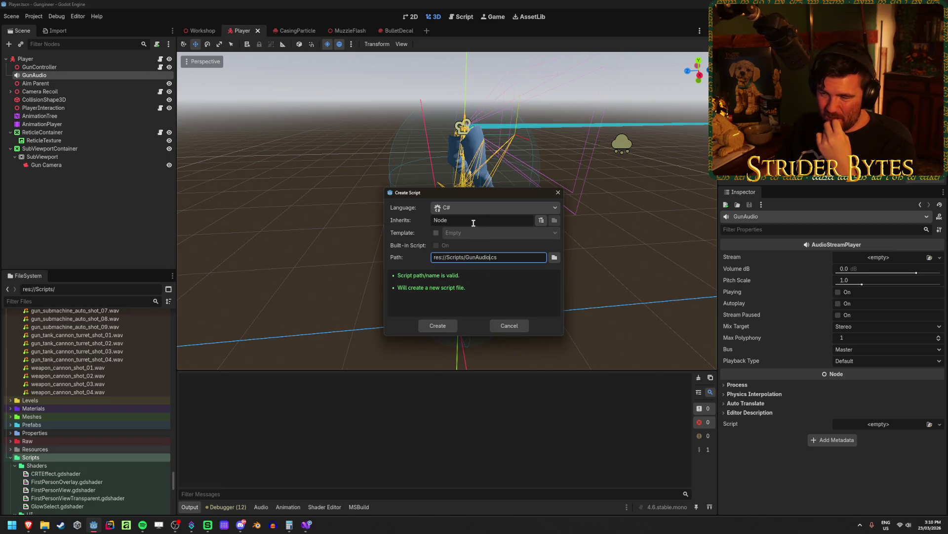
pyautogui.doubleClick(473, 223)
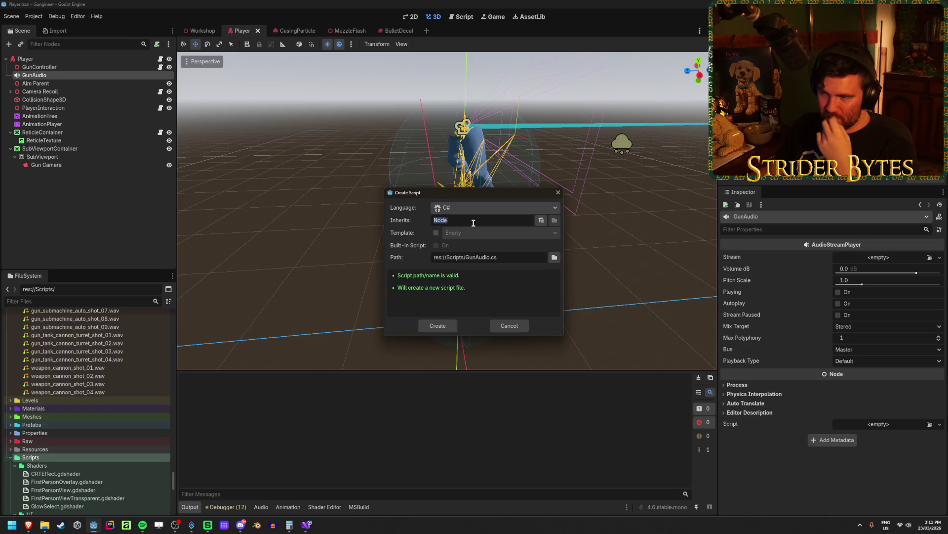
pyautogui.write('AudioStreamPlayer')
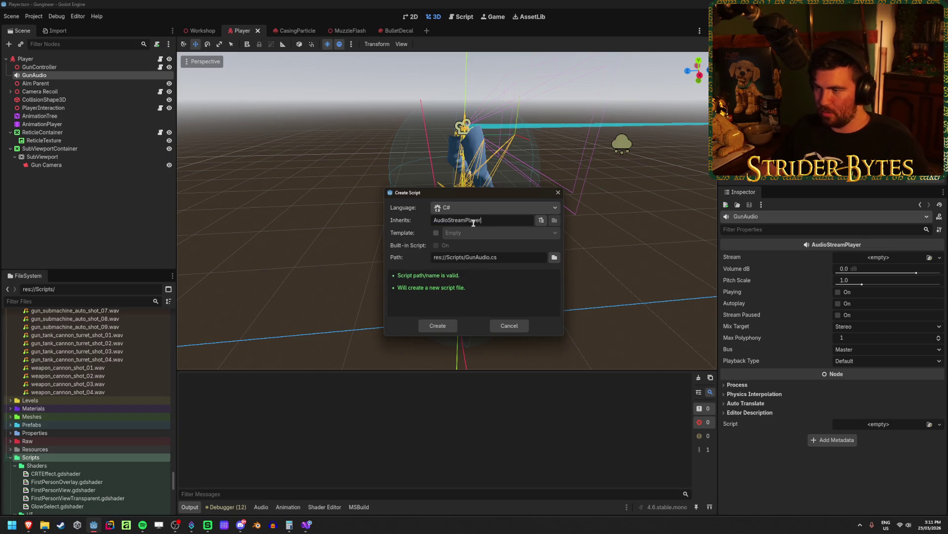
pyautogui.click(435, 329)
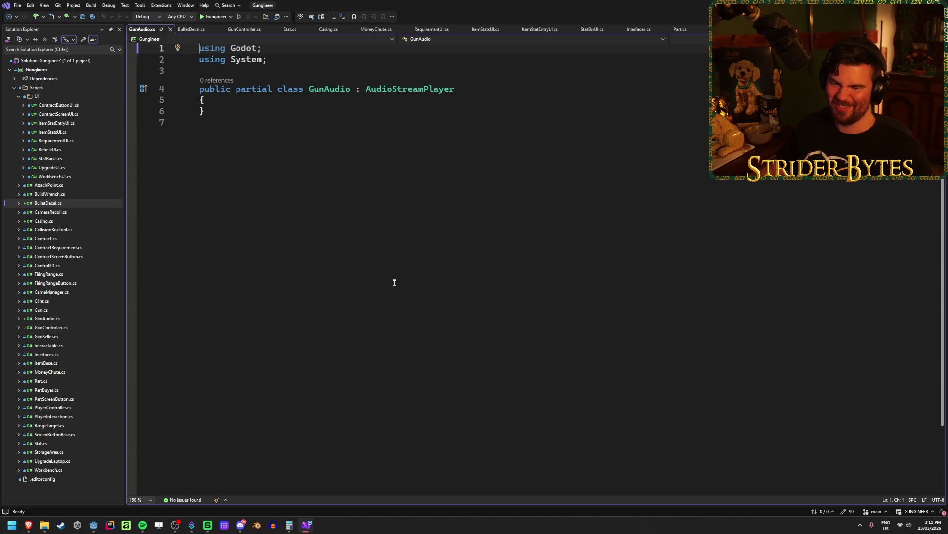
# Add an [Export] GunController gunController field to the GunAudio class
pyautogui.click(240, 100)
pyautogui.press('Return')
pyautogui.hotkey('ctrl', 's')
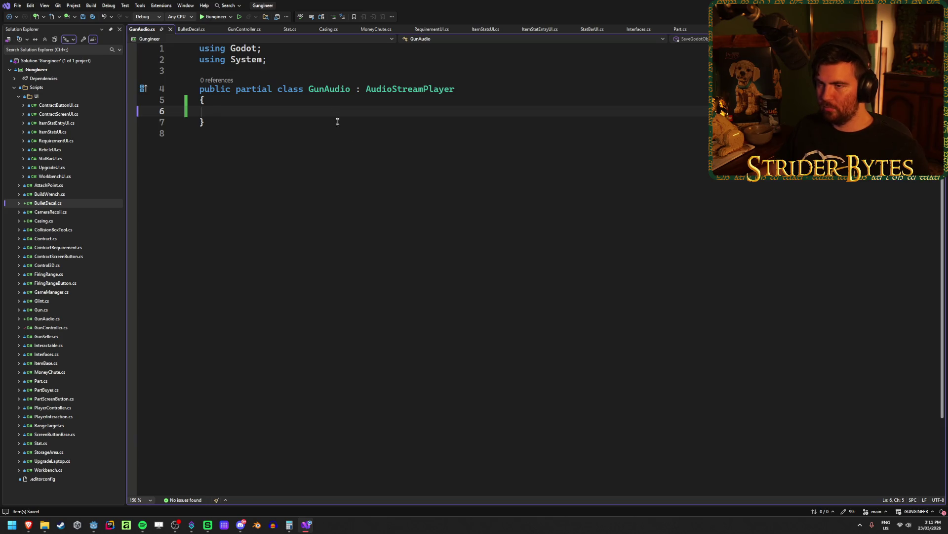
pyautogui.press('Return')
pyautogui.press('Return')
pyautogui.press('Up')
pyautogui.press('Up')
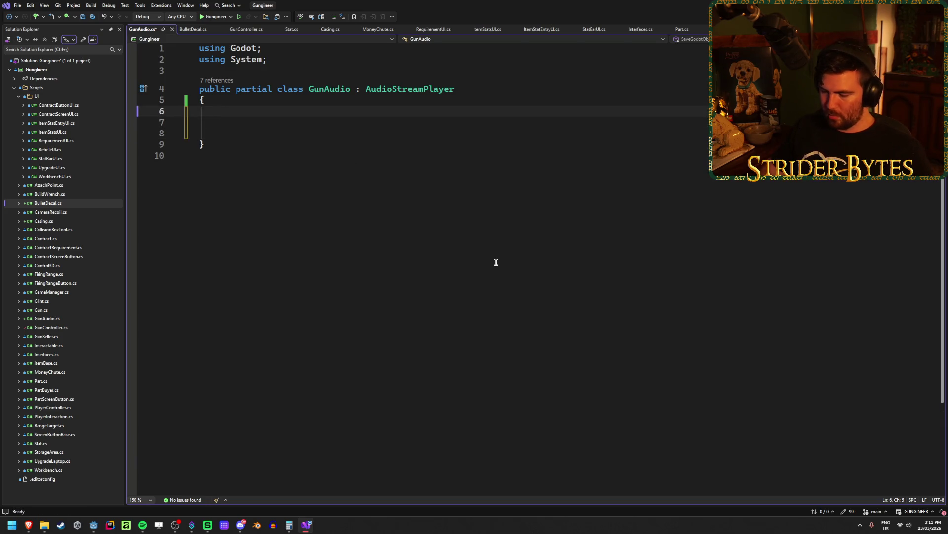
pyautogui.write('[Export]')
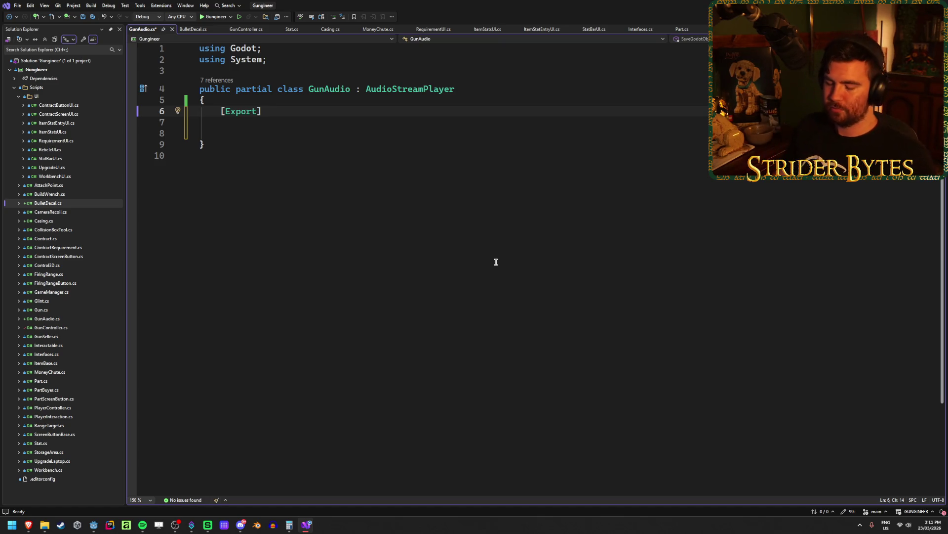
pyautogui.write('GunController c')
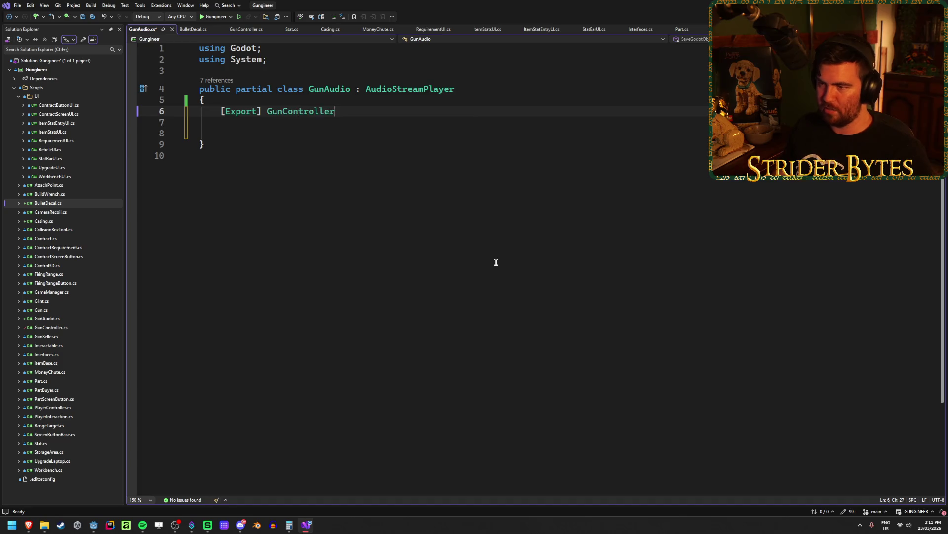
pyautogui.press('BackSpace')
pyautogui.write('gunCon')
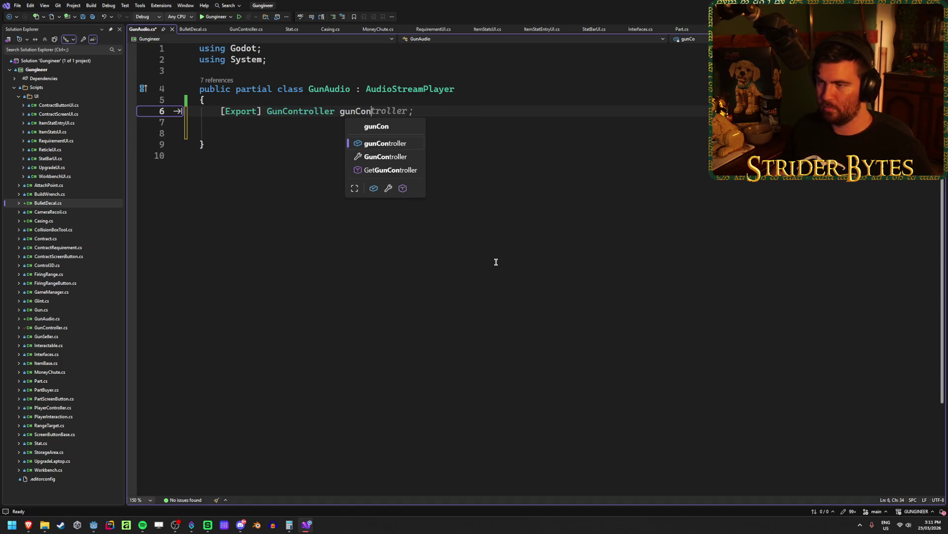
pyautogui.press('Tab')
pyautogui.write(';')
# Add an empty _Ready override, save, and start typing a gunController member reference
pyautogui.hotkey('ctrl', 's')
pyautogui.press('Down')
pyautogui.press('Down')
pyautogui.write('o')
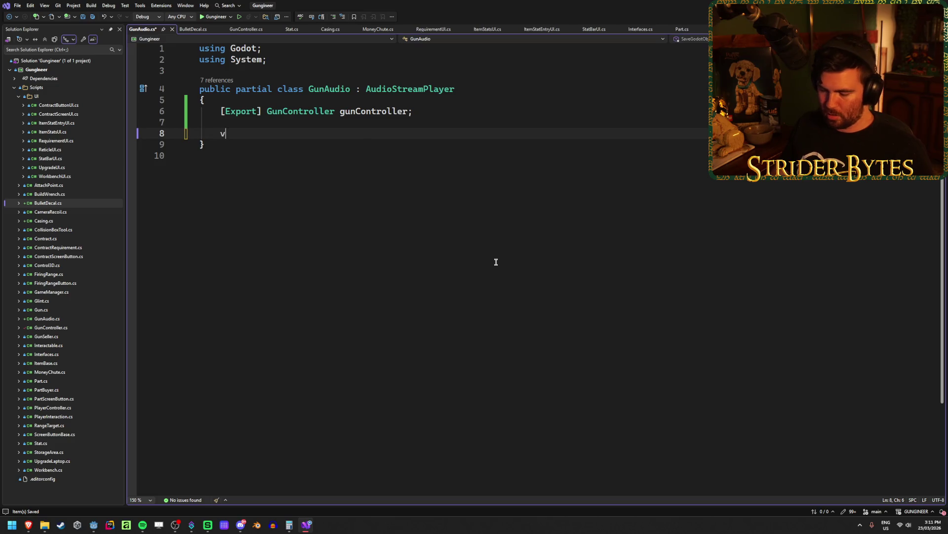
pyautogui.write('v')
pyautogui.press('Tab')
pyautogui.write('rea')
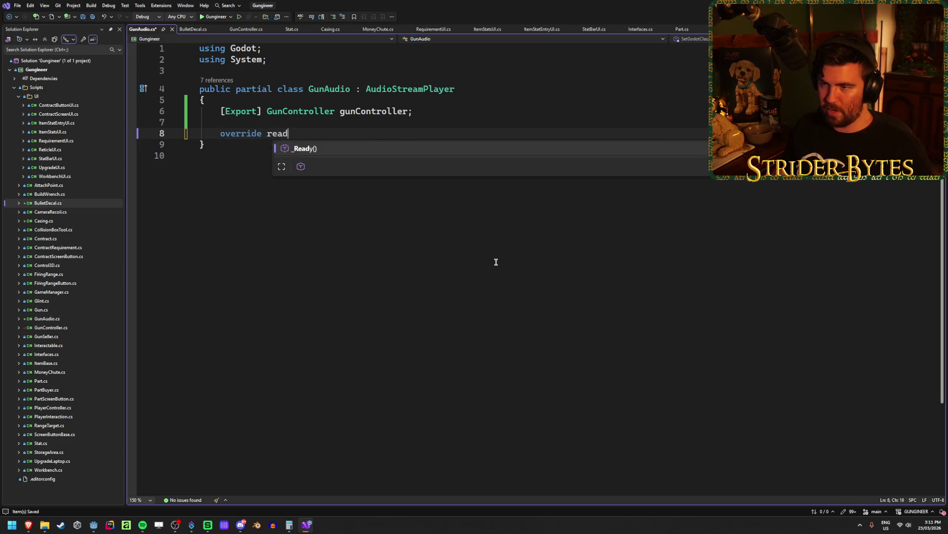
pyautogui.press('Tab')
pyautogui.press('BackSpace')
pyautogui.hotkey('ctrl', 's')
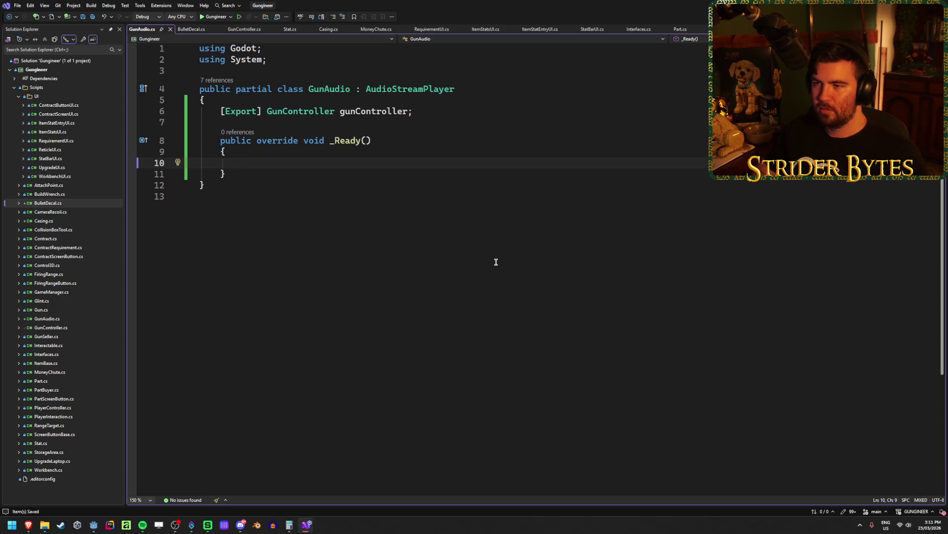
pyautogui.write('gunCont')
pyautogui.write('roller.')
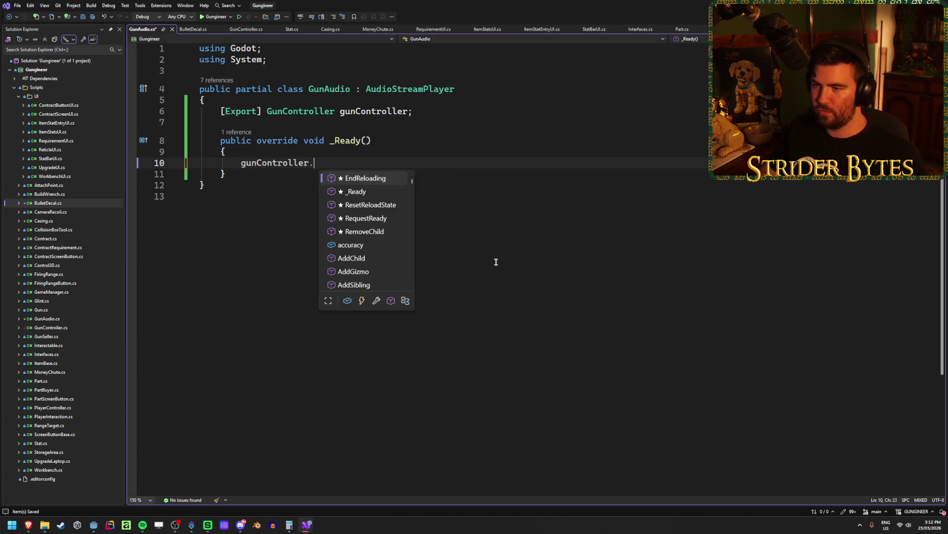
pyautogui.write('gunFi')
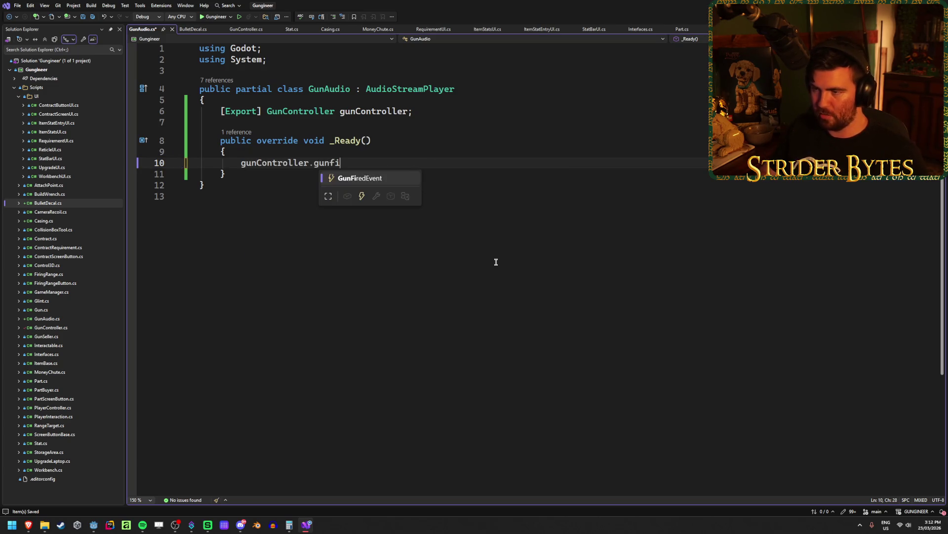
# In _Ready, subscribe PlayFireSound to gunController.GunFiredEvent with 'GunFiredEvent += PlayFireSound;'
pyautogui.press('Tab')
pyautogui.write('+= ')
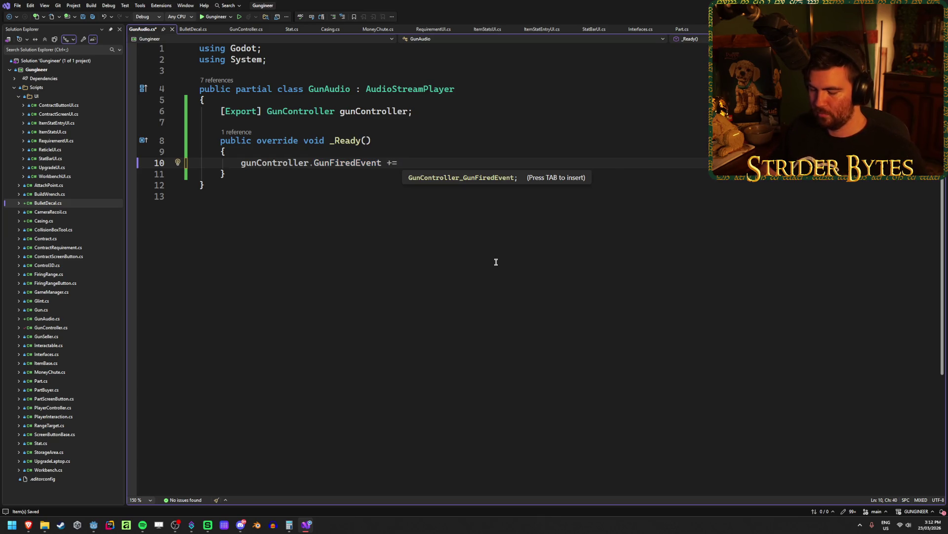
pyautogui.write('PlayFireSound;')
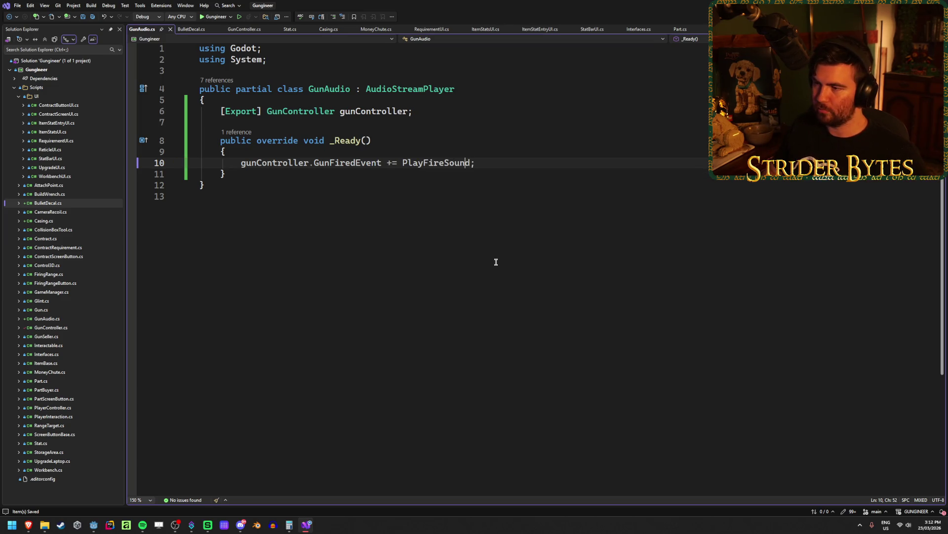
pyautogui.press('End')
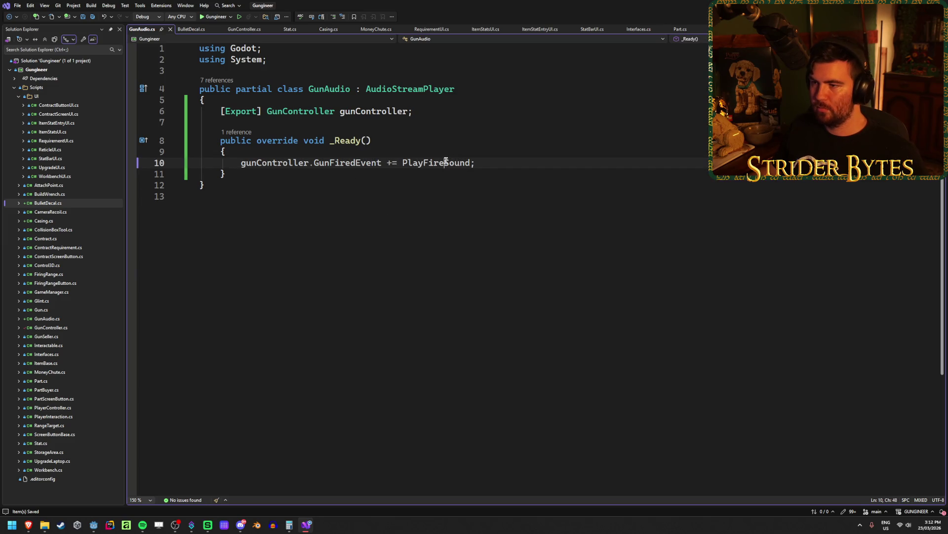
# Generate the PlayFireSound(GunFiredEventArgs args) handler method and select its placeholder exception line
pyautogui.click(440, 162)
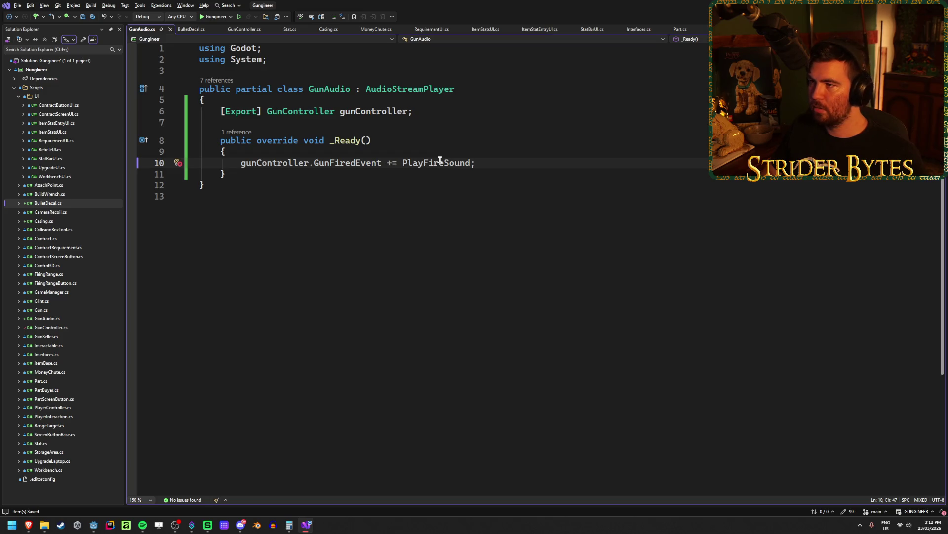
pyautogui.hotkey('ctrl', '.')
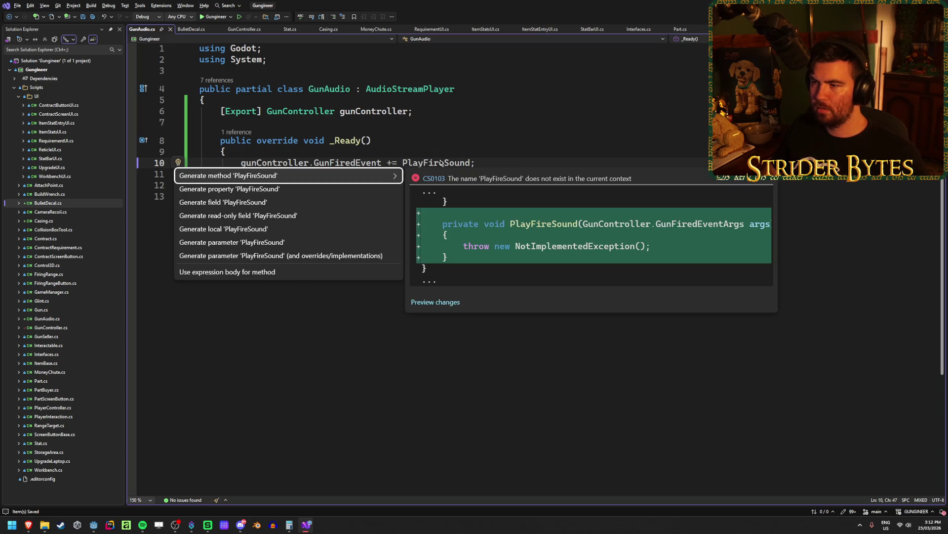
pyautogui.press('Return')
pyautogui.doubleClick(455, 229)
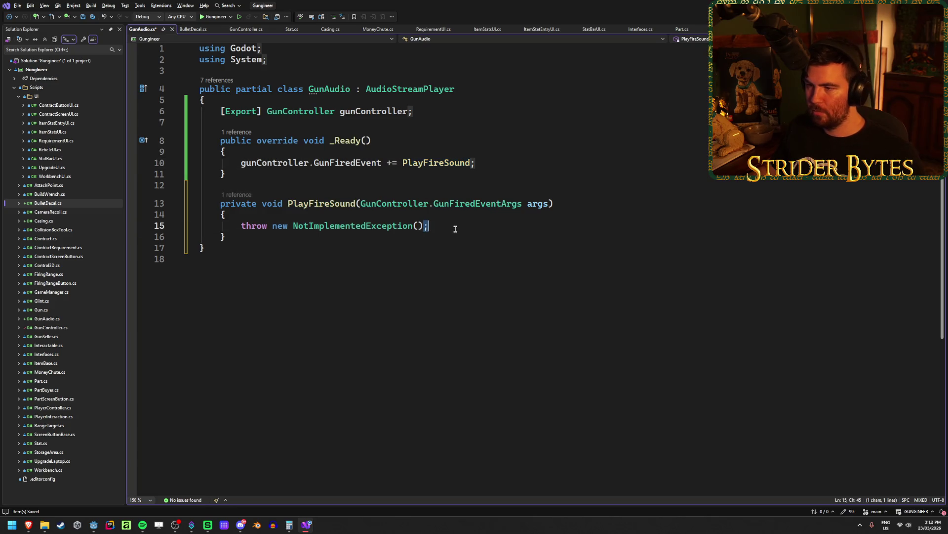
pyautogui.click(470, 225)
# Replace the placeholder exception in PlayFireSound with the comment '// Check what type of gun fired'
pyautogui.hotkey('shift', 'Up')
pyautogui.press('BackSpace')
pyautogui.press('Return')
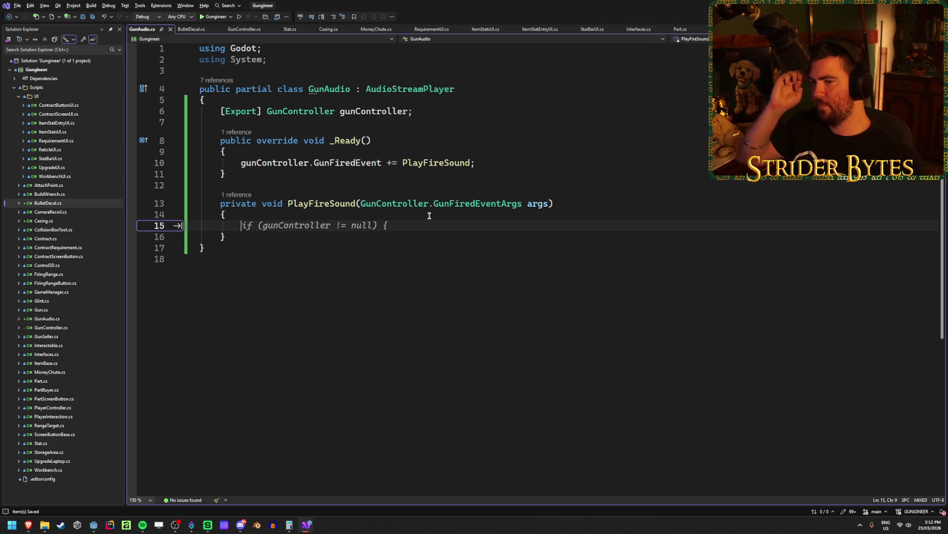
pyautogui.write('// ')
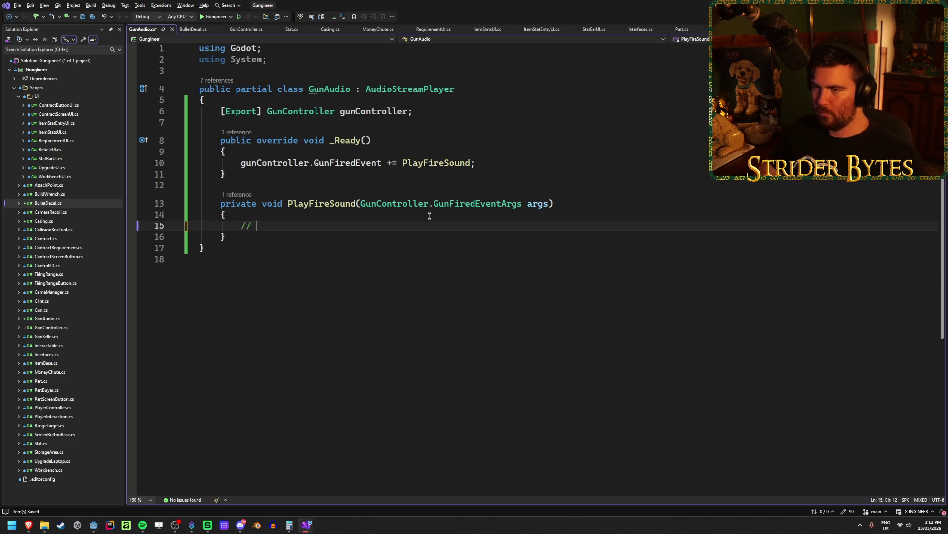
pyautogui.write('Check what type of gun ')
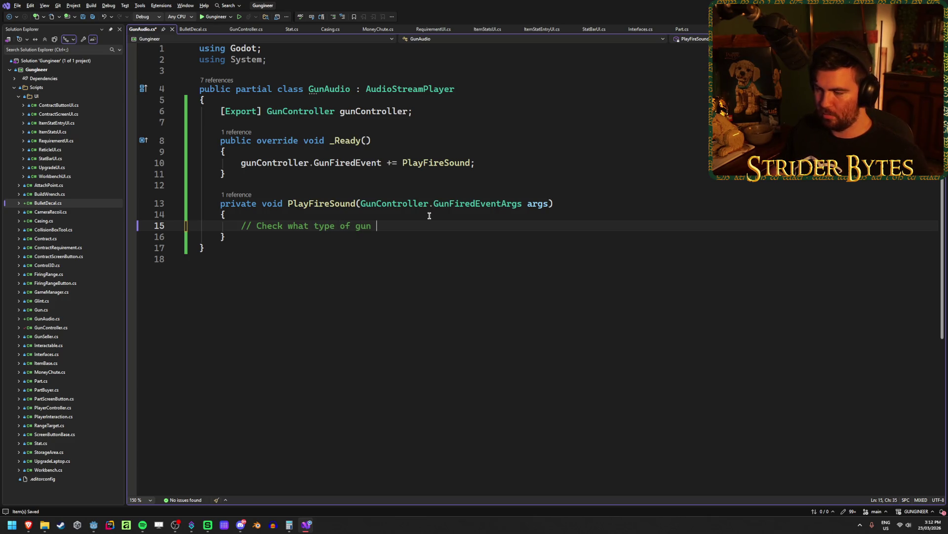
pyautogui.write('fired')
pyautogui.press('Return')
pyautogui.press('Return')
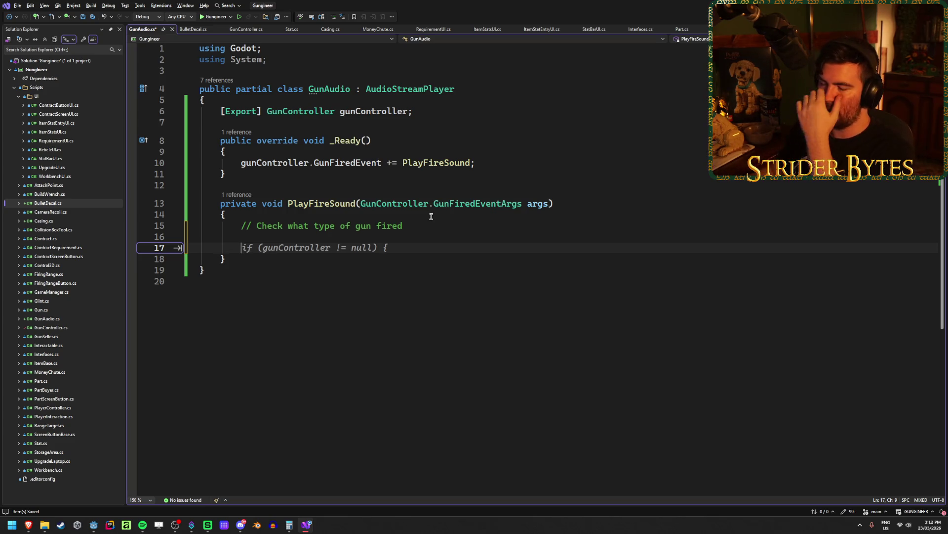
pyautogui.press('Escape')
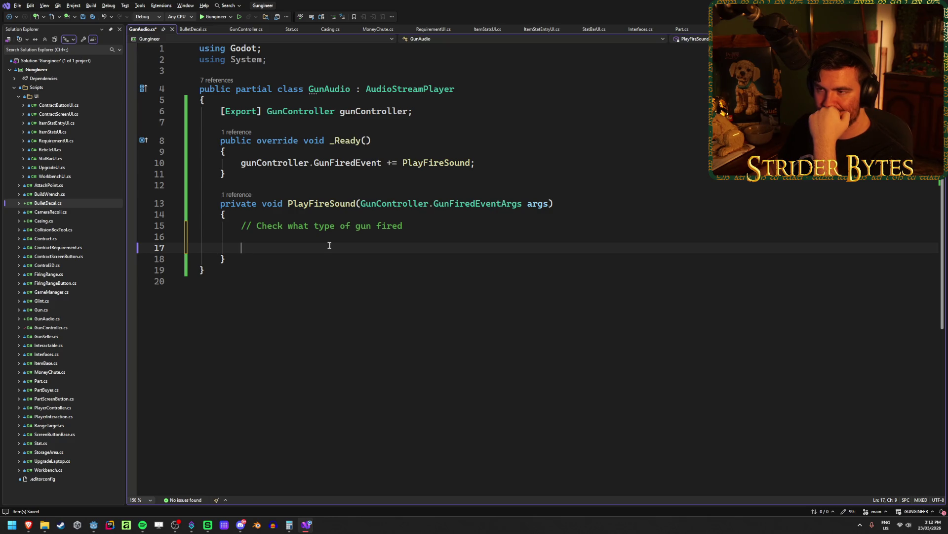
pyautogui.write('Play')
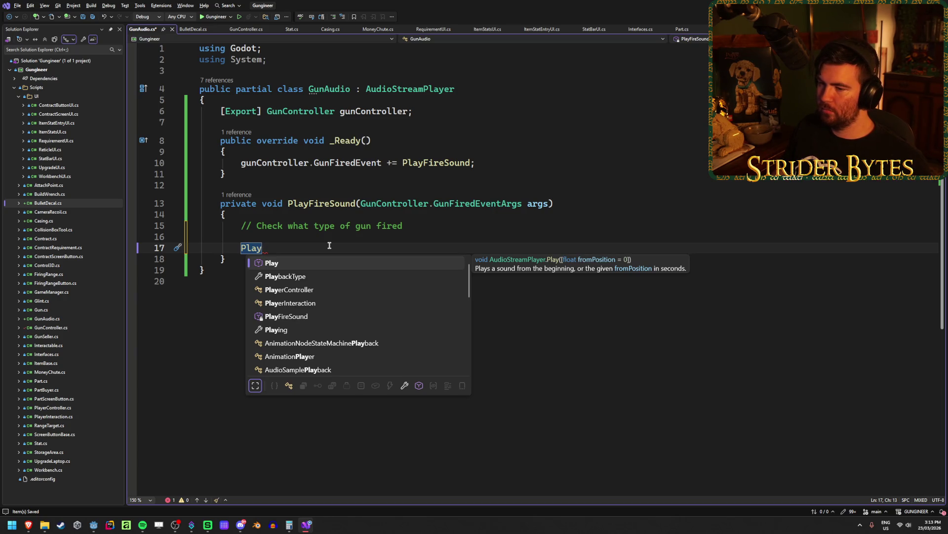
pyautogui.press('BackSpace')
pyautogui.press('BackSpace')
pyautogui.press('BackSpace')
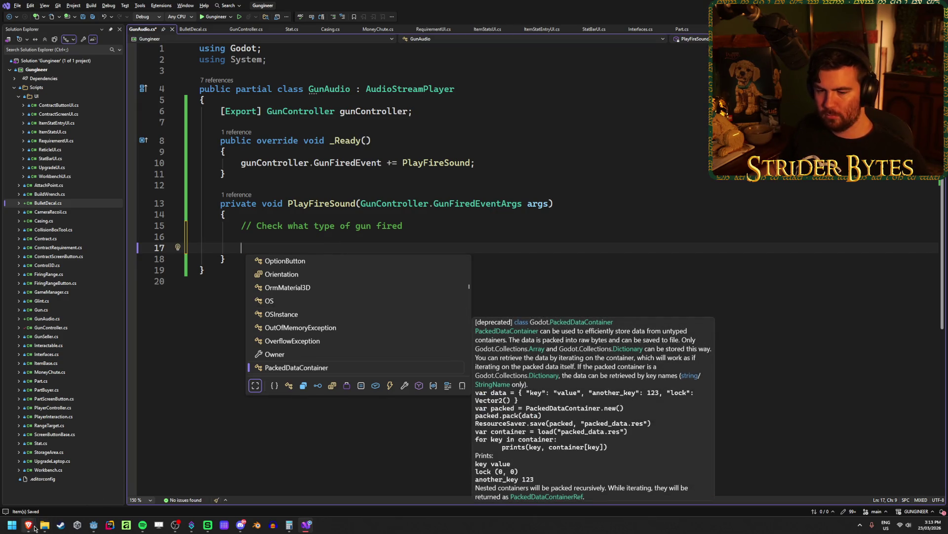
# Save GunAudio.cs and return to Godot with the GunAudio node selected
pyautogui.moveTo(28, 525)
pyautogui.moveTo(336, 491)
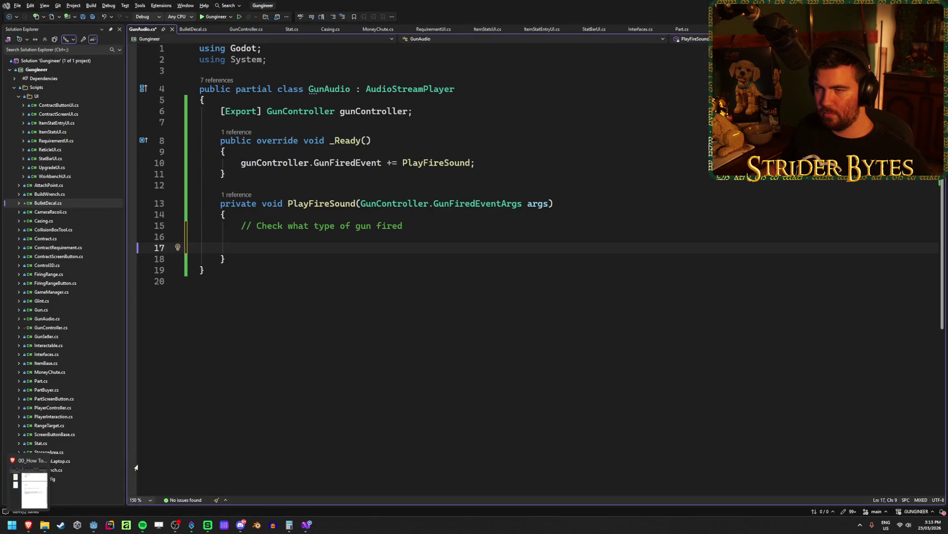
pyautogui.click(324, 417)
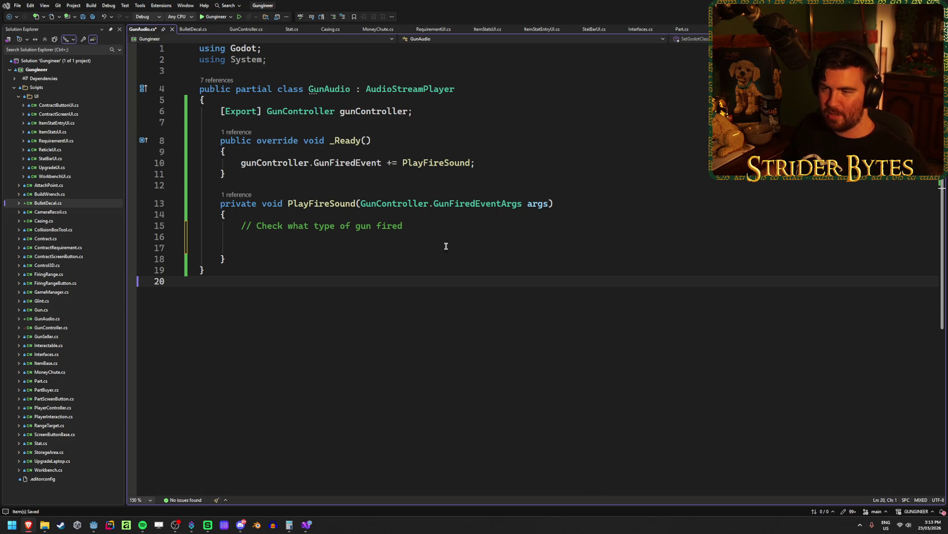
pyautogui.click(277, 248)
pyautogui.hotkey('ctrl', 's')
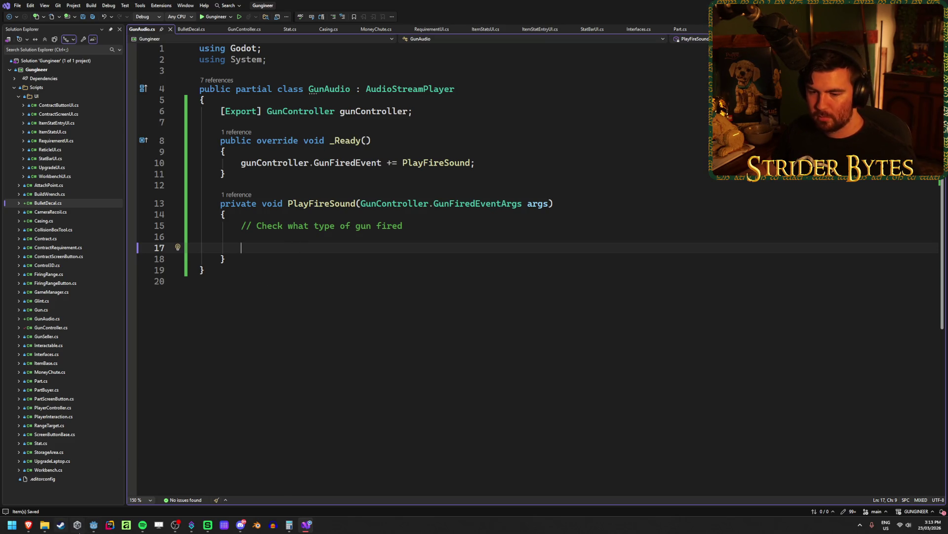
pyautogui.click(94, 528)
pyautogui.click(83, 75)
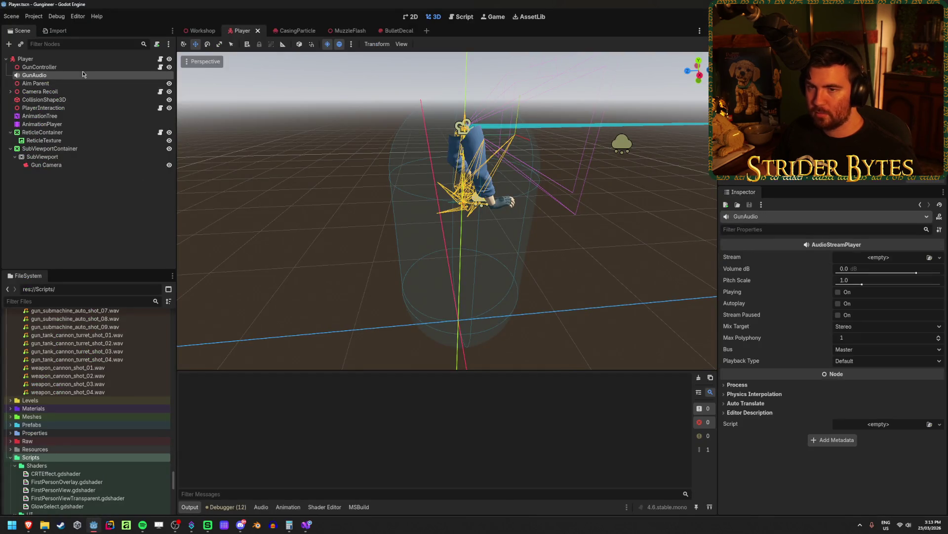